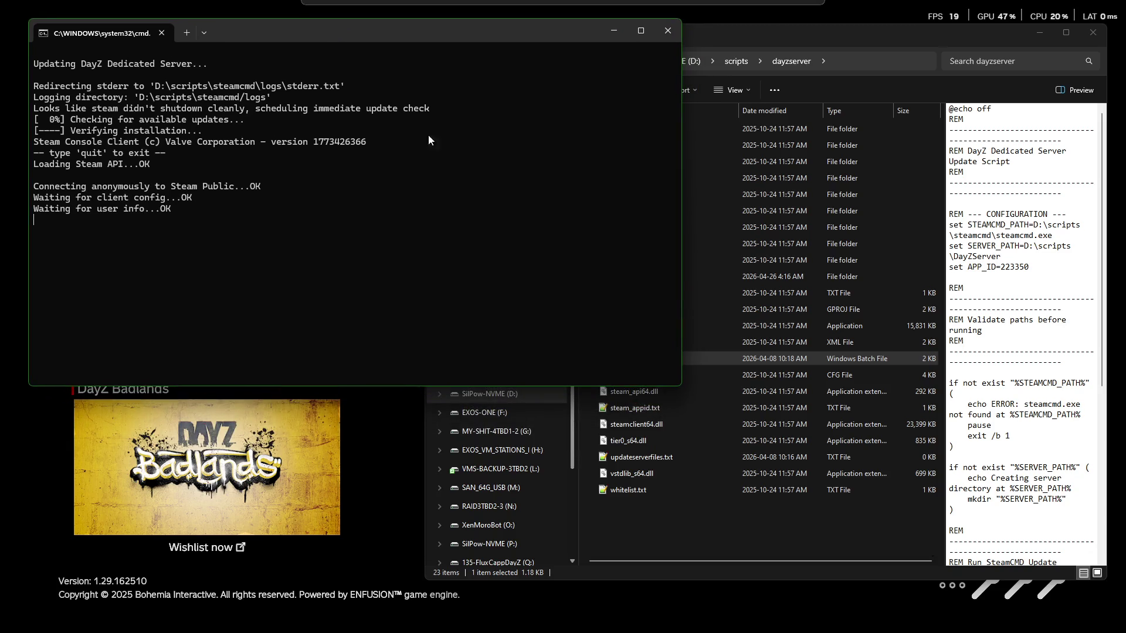
Step: Switch between Explorer and the update terminal, then close the running update terminal
left_click(842, 37)
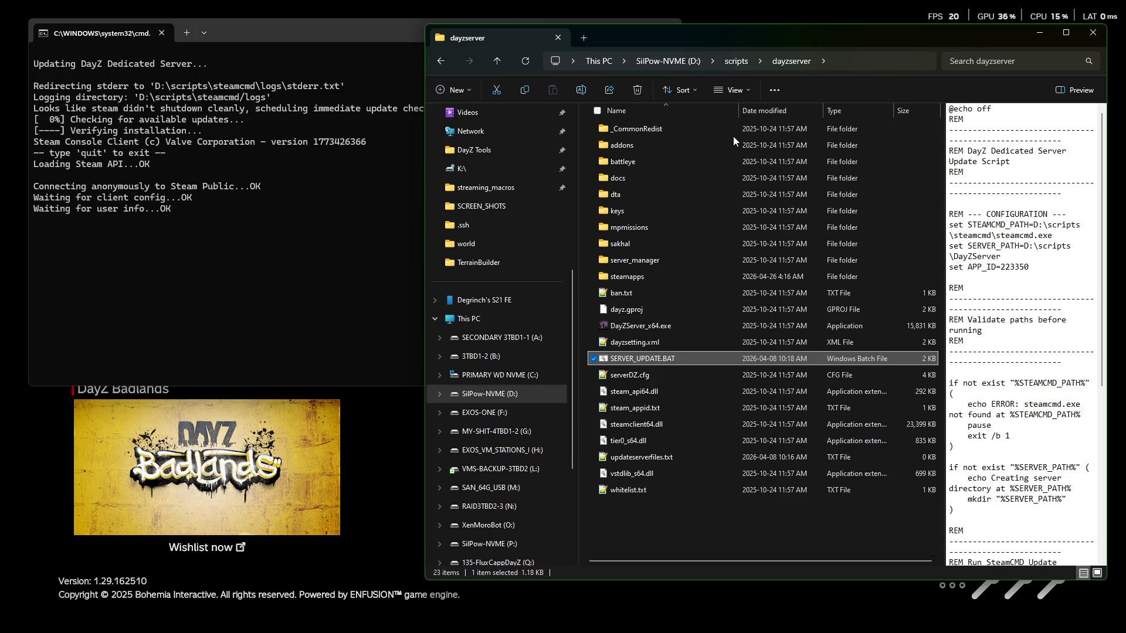
left_click(271, 30)
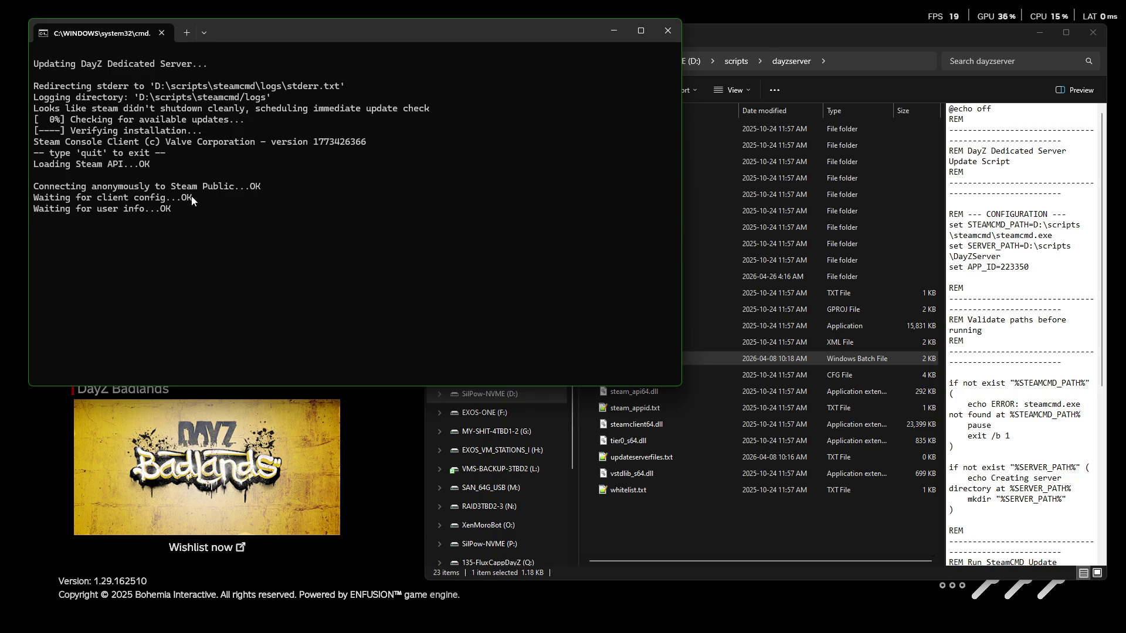
left_click(740, 365)
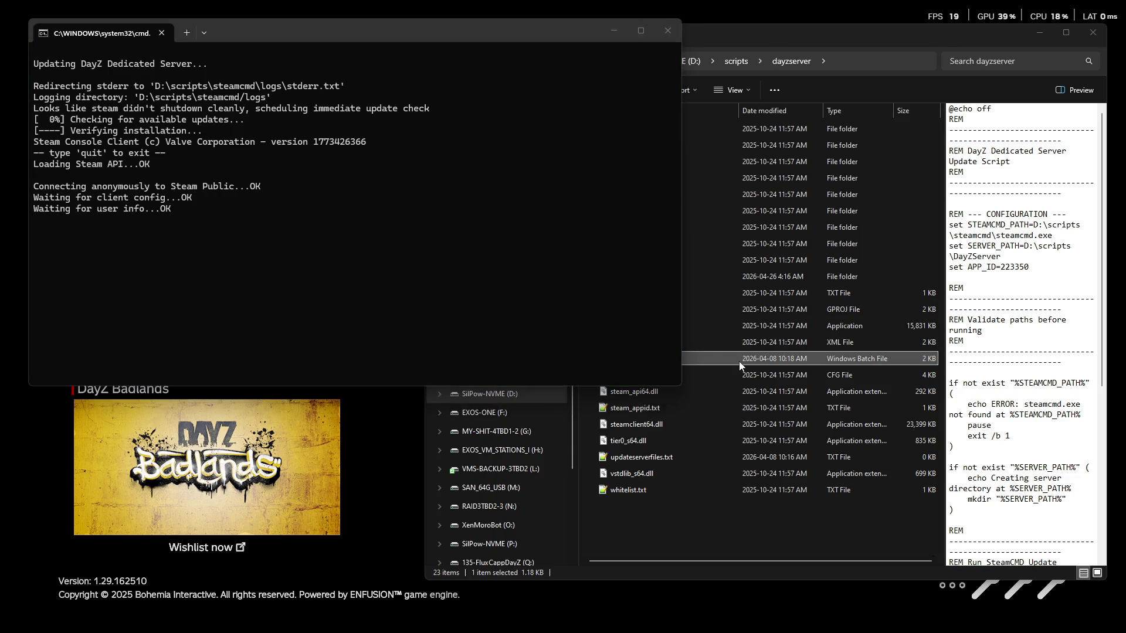
right_click(740, 366)
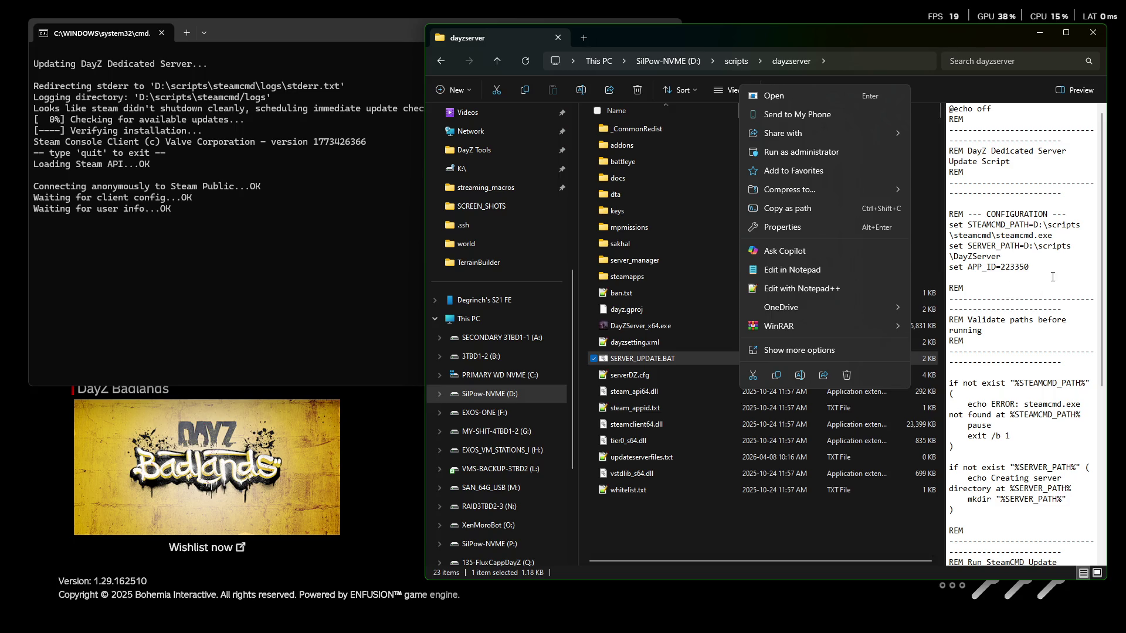
scroll(1052, 277, "down", 8)
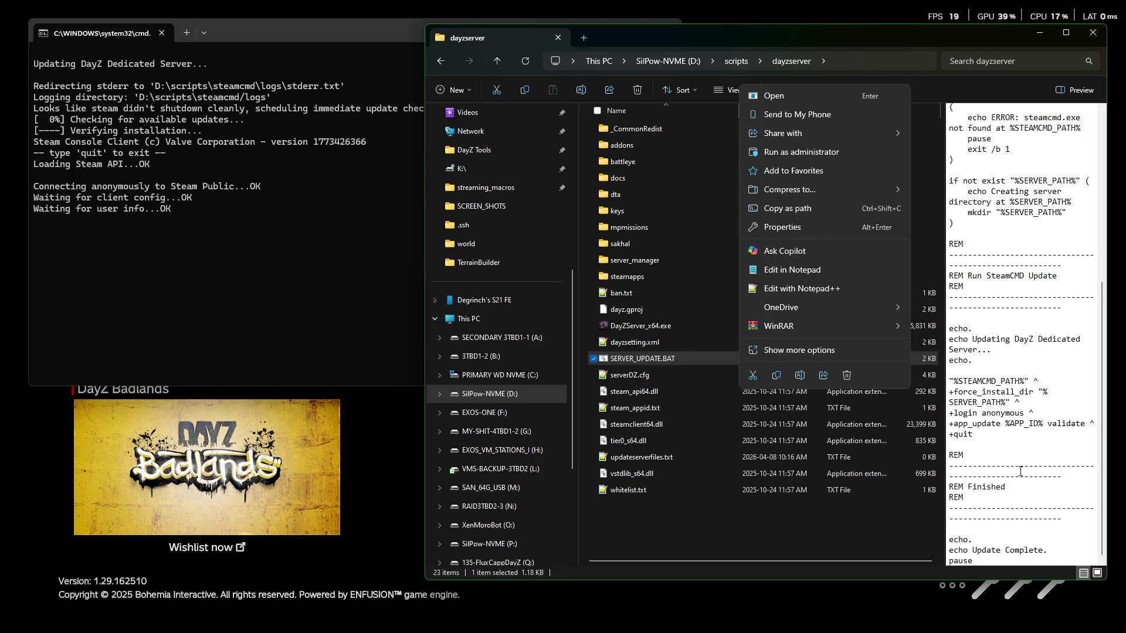
scroll(1043, 484, "up", 8)
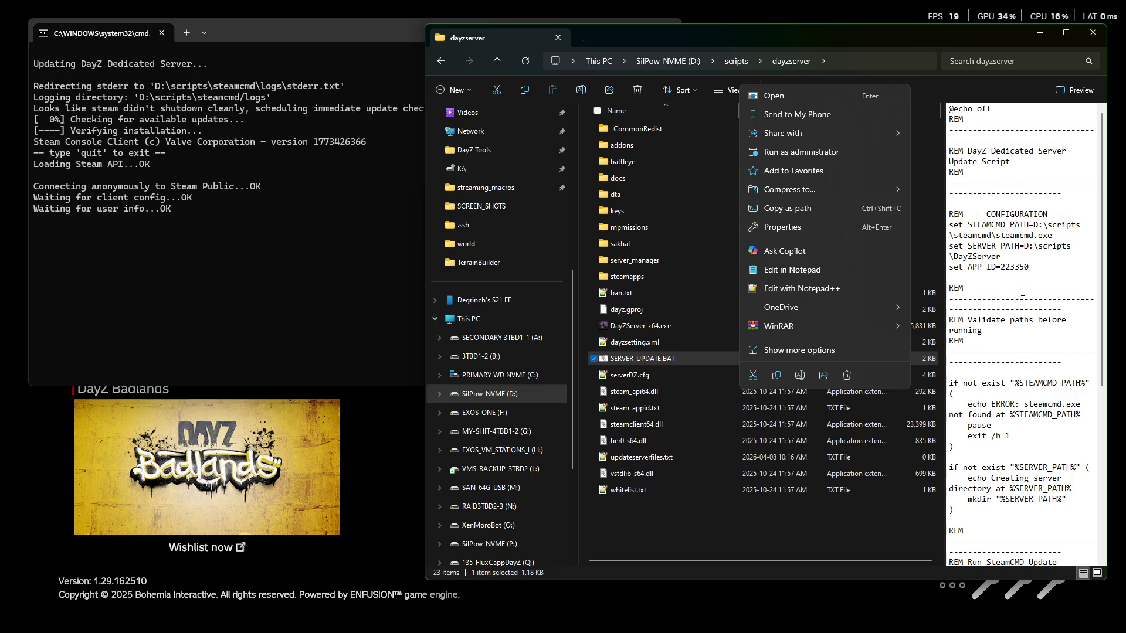
right_click(643, 356, "shift")
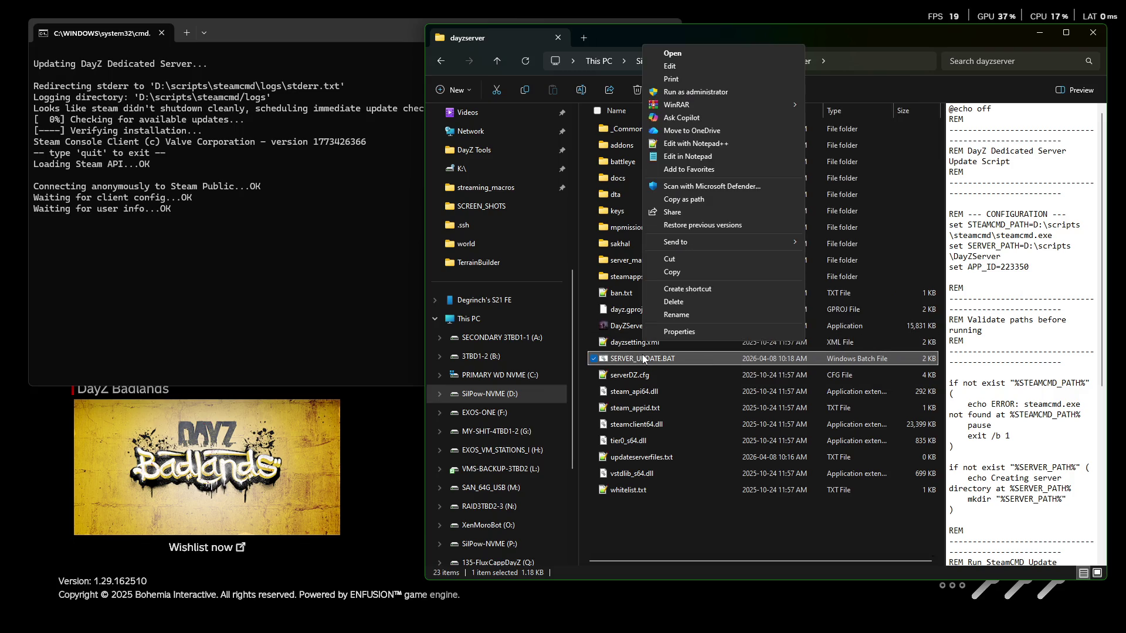
left_click(287, 38)
left_click(666, 33)
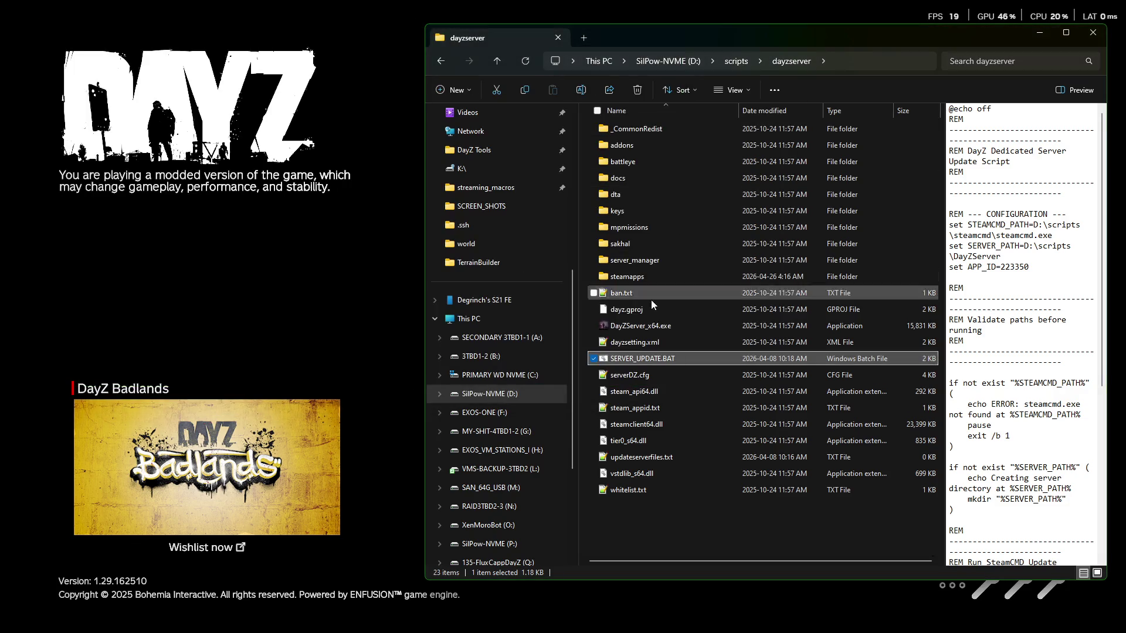
Step: Edit SERVER_UPDATE.BAT in Notepad++ so SERVER_PATH is D:\scripts\dayzserver, and save it
right_click(637, 363)
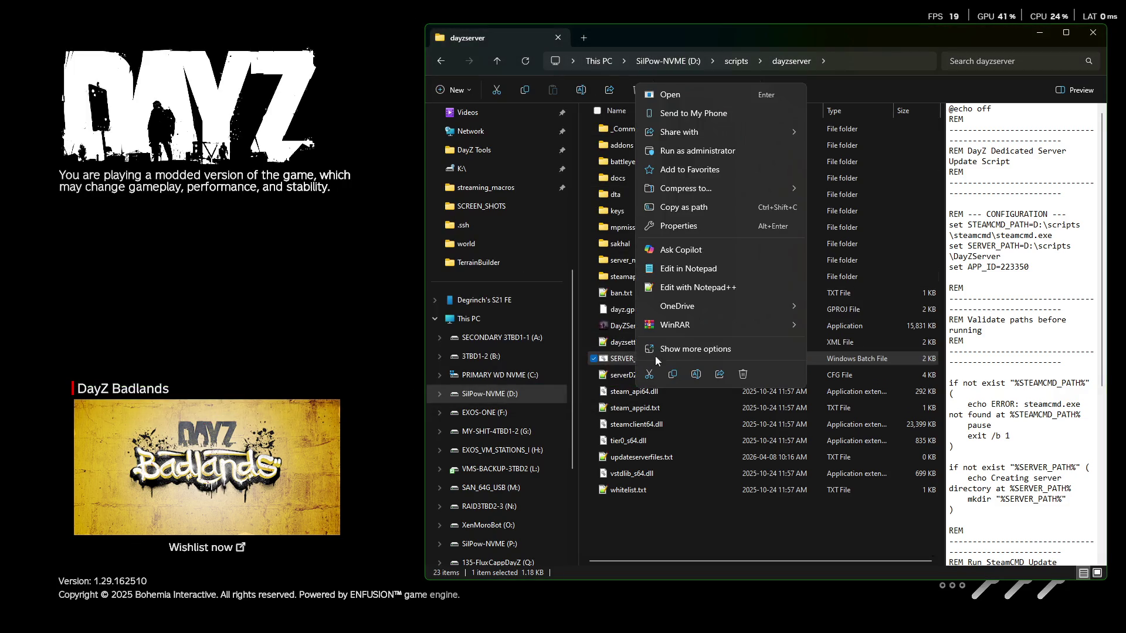
left_click(687, 287)
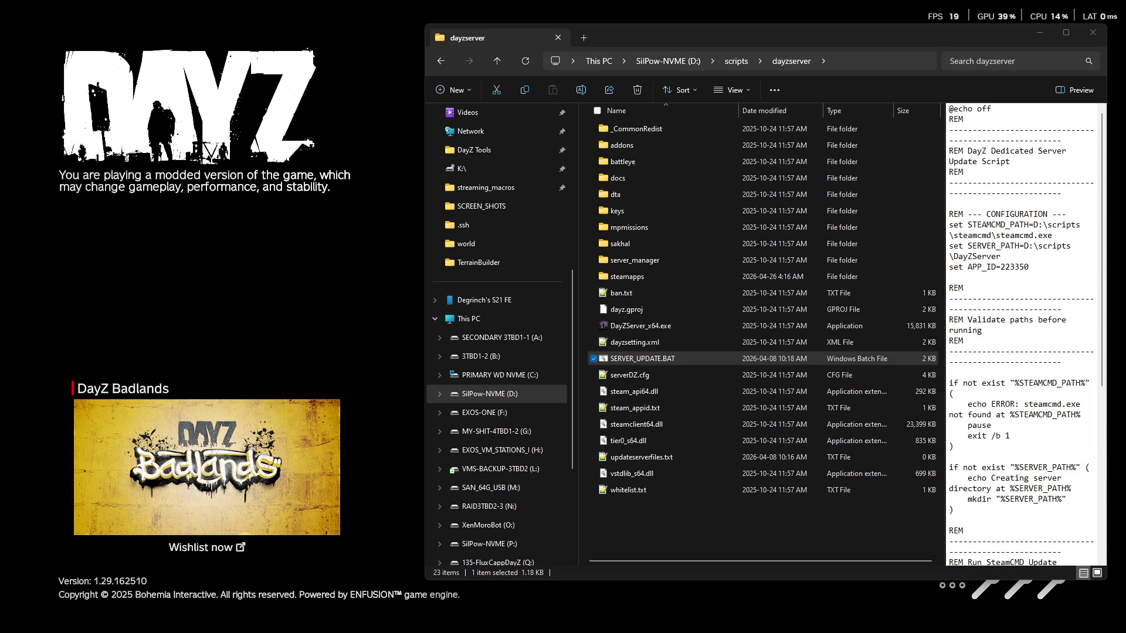
key("ctrl+s")
Step: Run the edited SERVER_UPDATE.BAT, then close its update console once it stalls
double_click(683, 358)
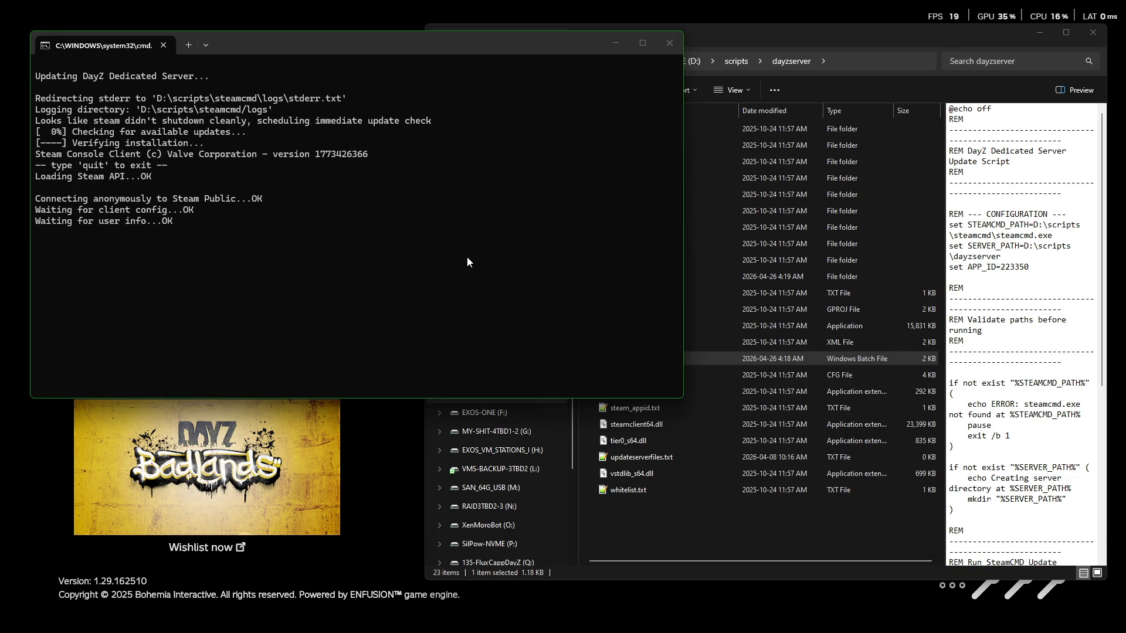
left_click(761, 363)
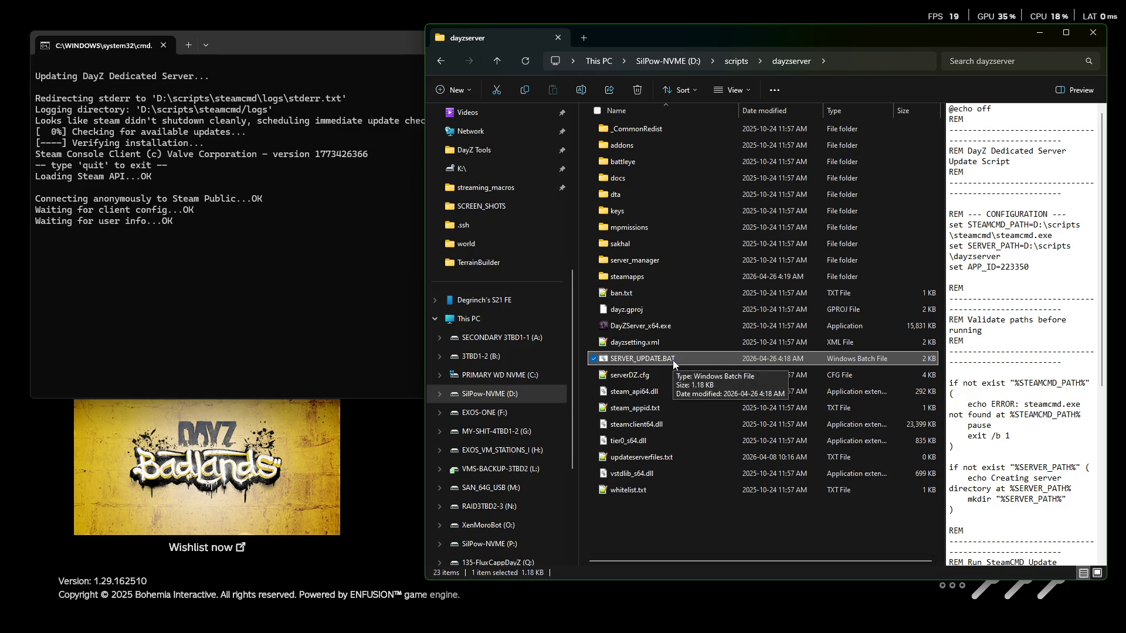
left_click(372, 71)
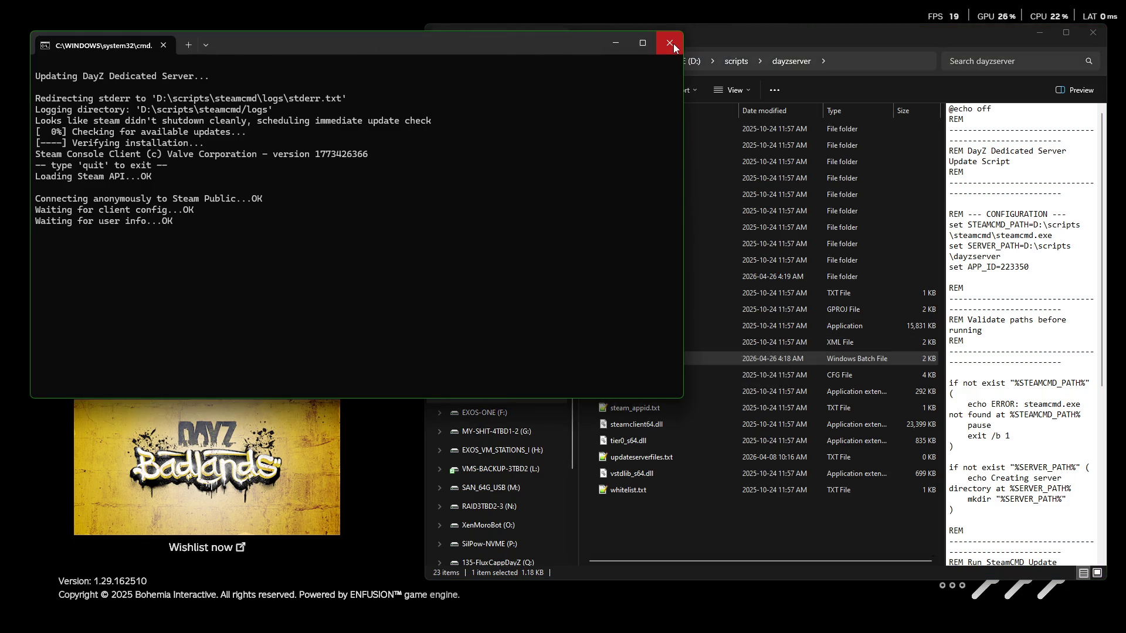
left_click(673, 44)
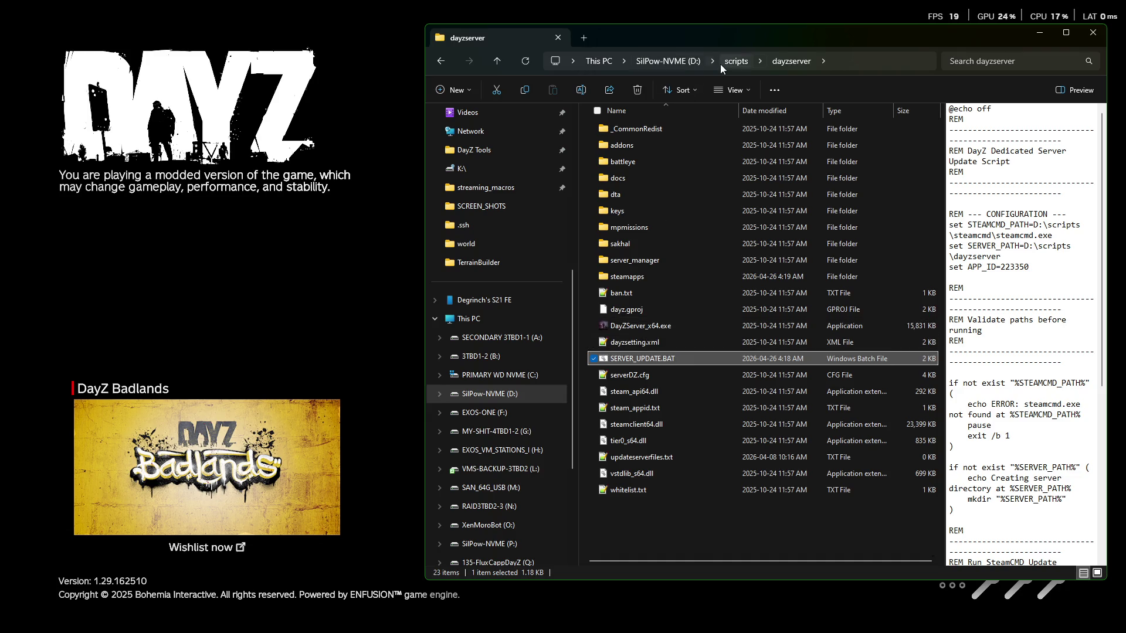
Step: Browse the steamcmd, install\steamcmd\windows and servers folders, ending back in D:\scripts
left_click(720, 65)
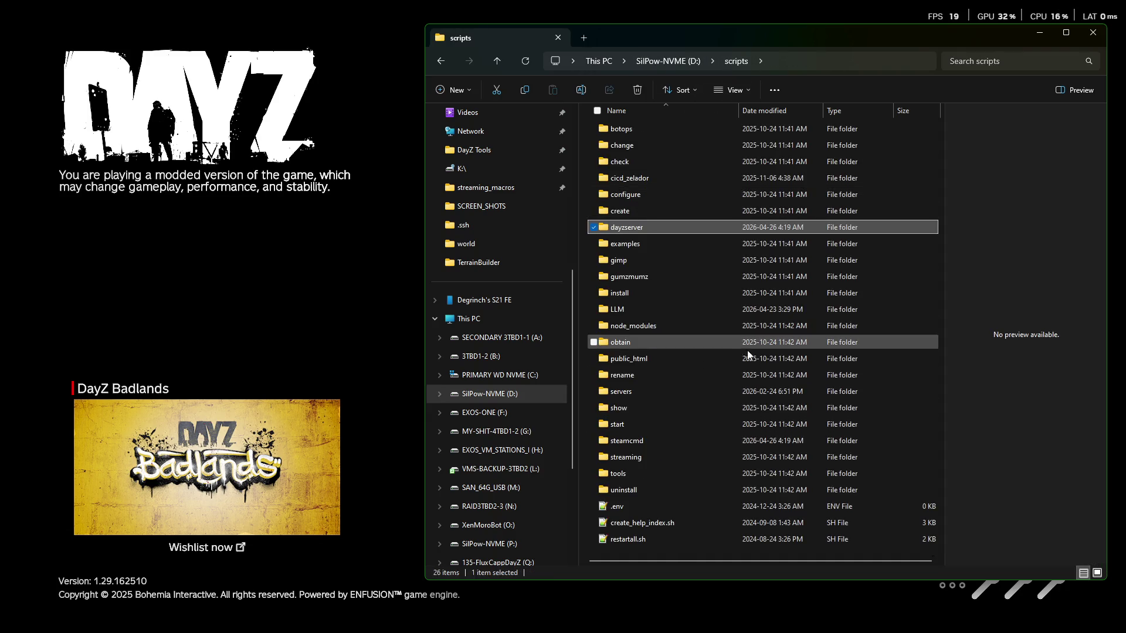
double_click(625, 442)
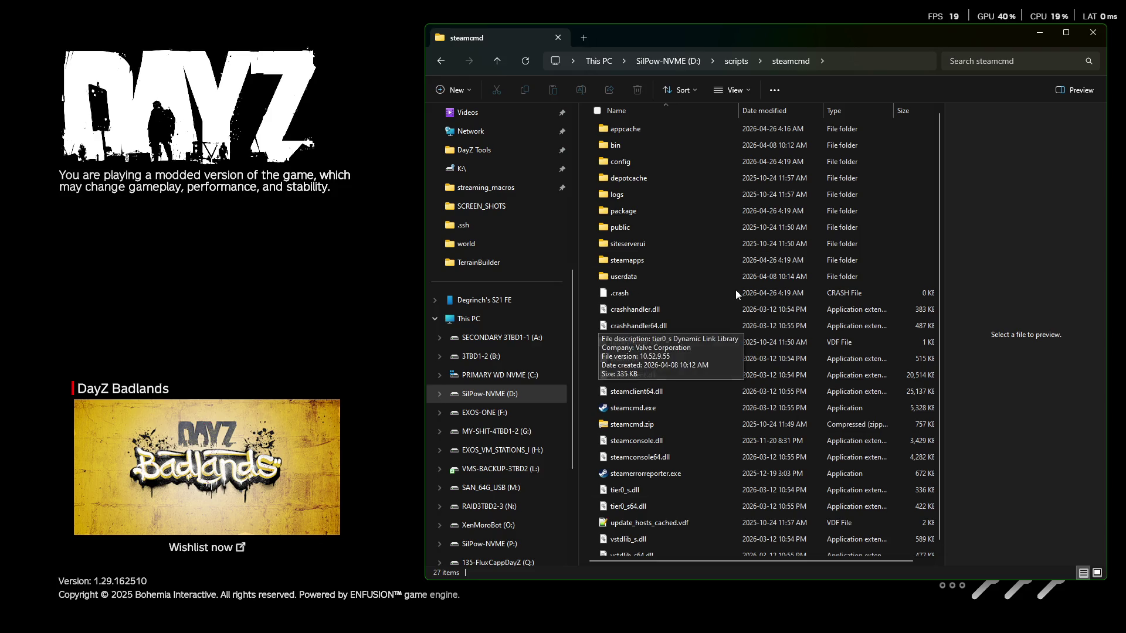
left_click(734, 62)
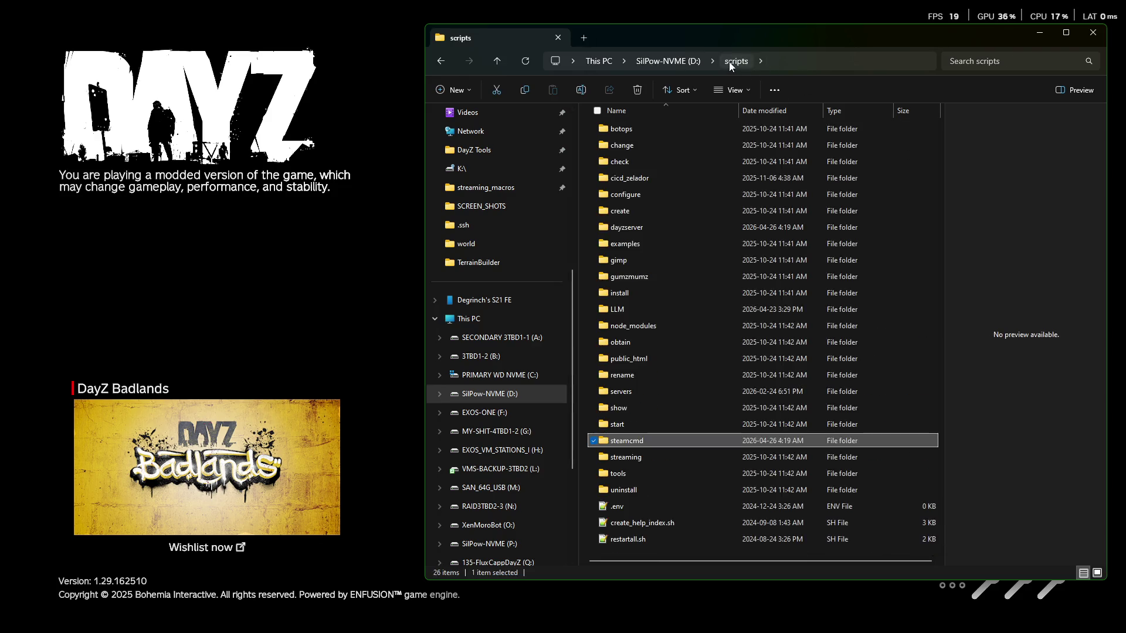
double_click(632, 288)
double_click(626, 244)
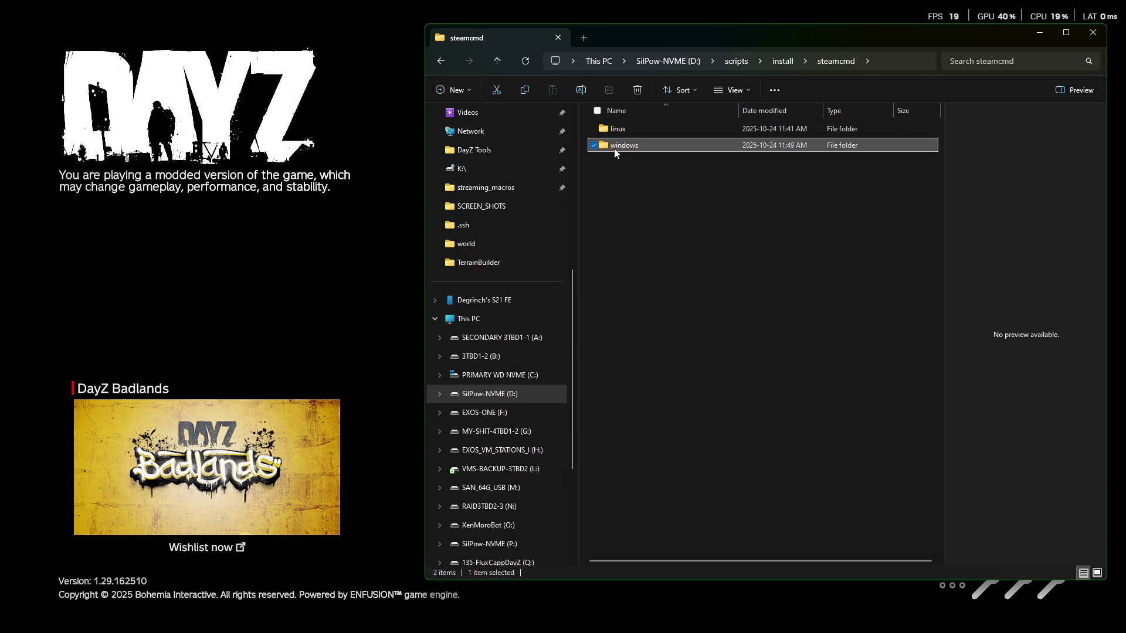
double_click(614, 148)
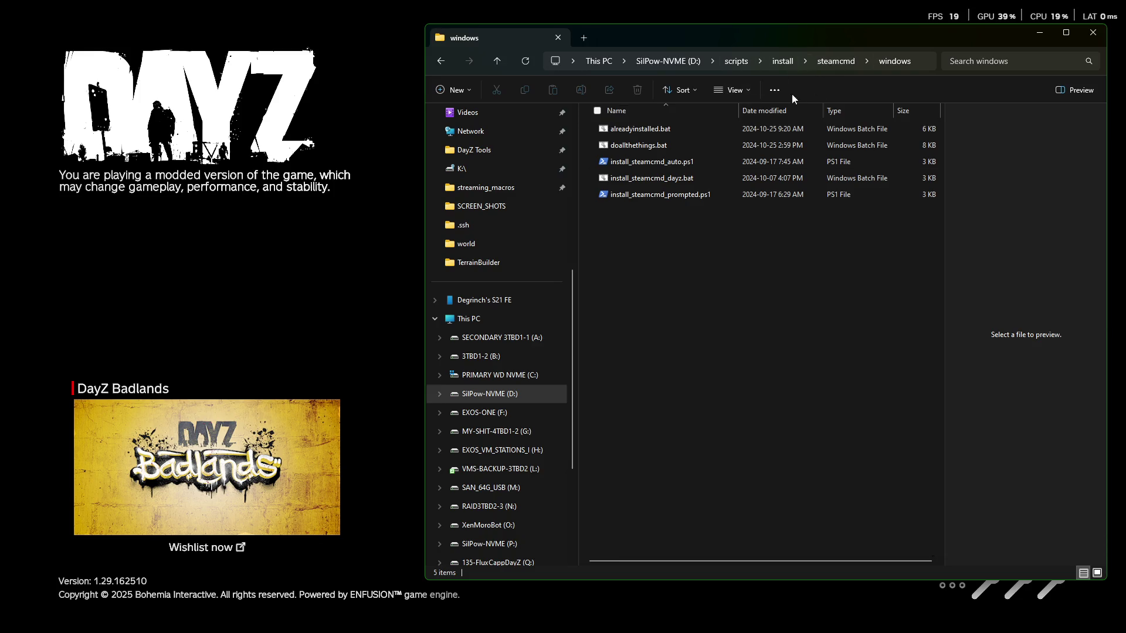
left_click(740, 62)
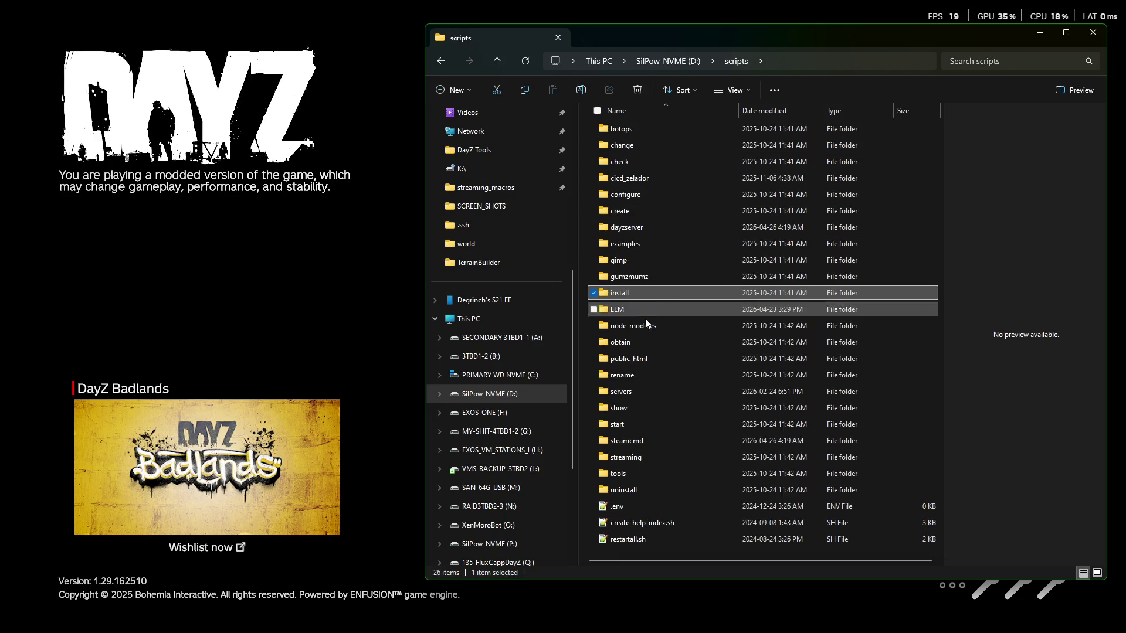
double_click(630, 391)
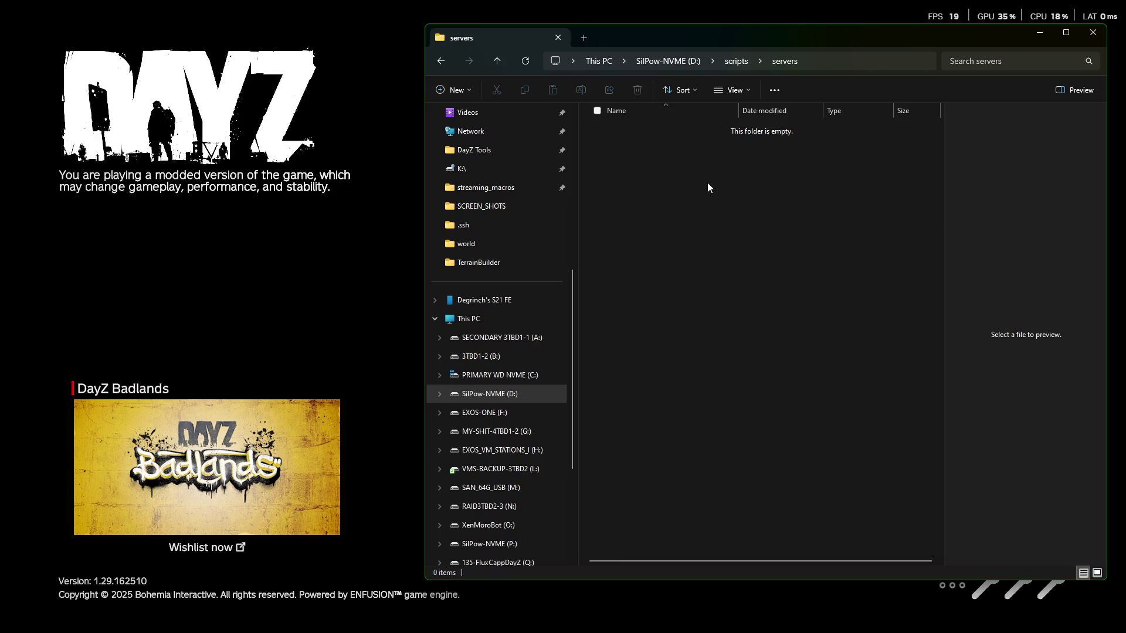
left_click(733, 61)
scroll(486, 420, "down", 4)
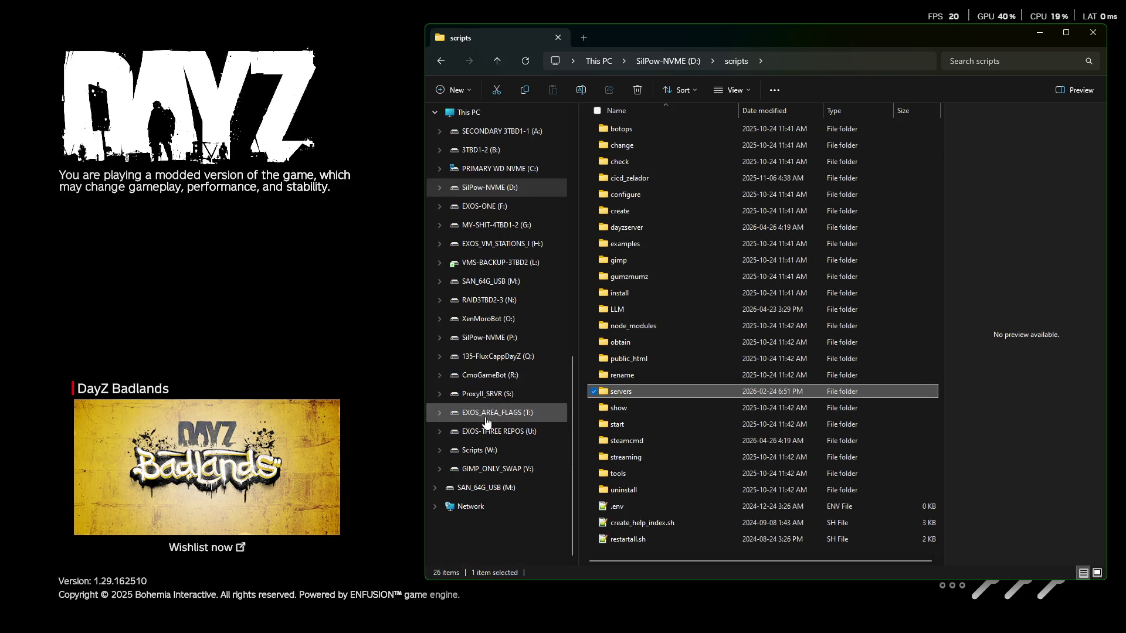
Step: Check the W: scripts and servers folders, then go to D:\scripts\steamcmd
left_click(476, 450)
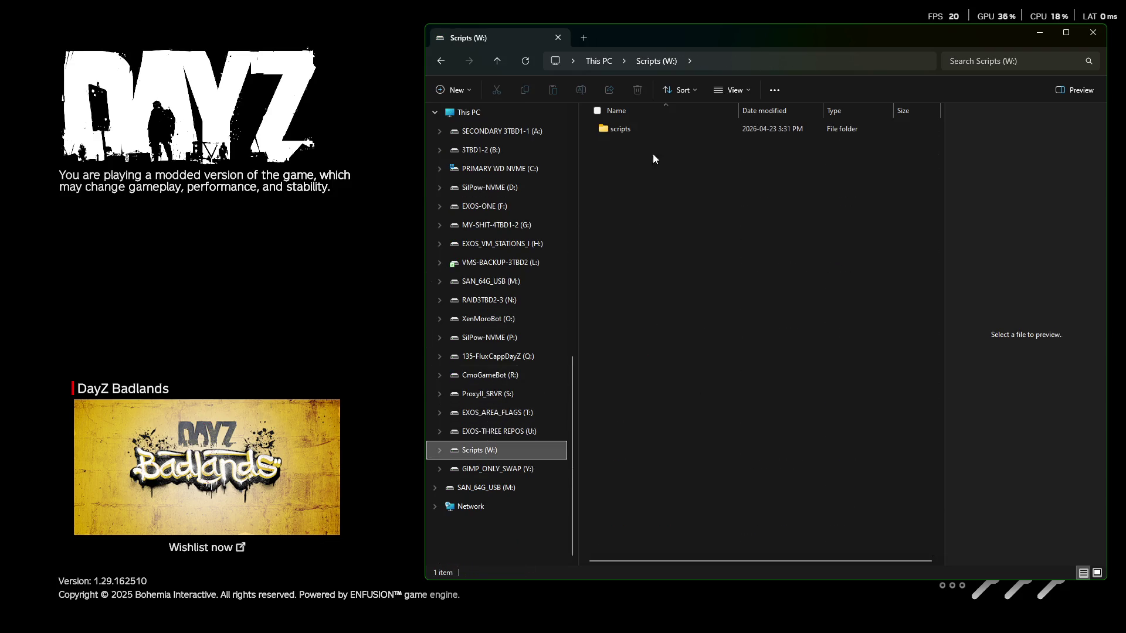
double_click(621, 130)
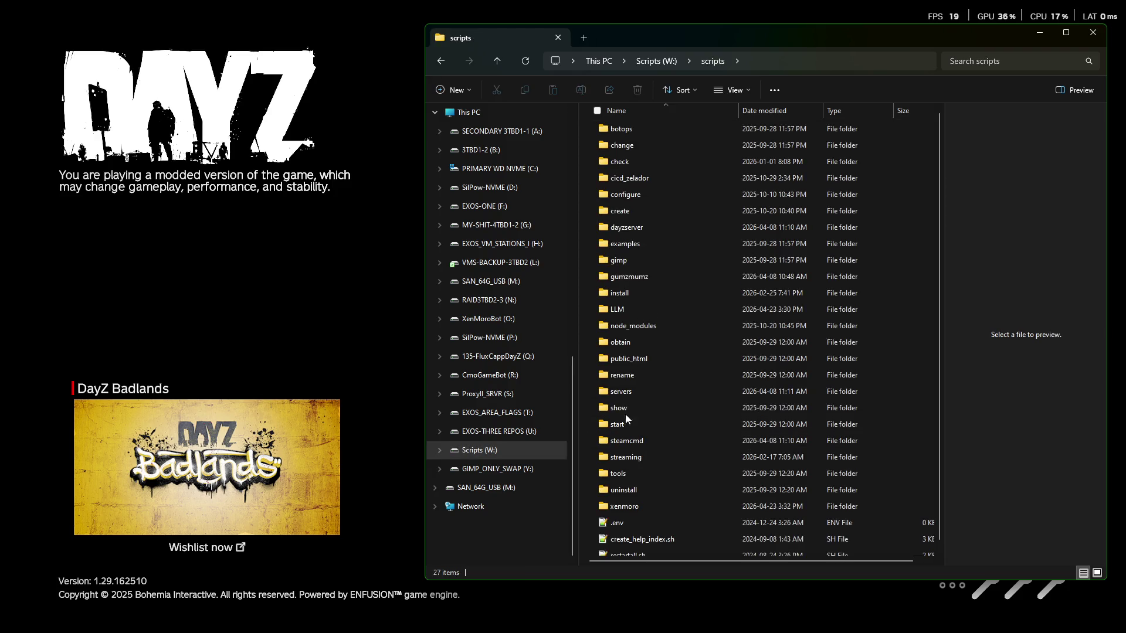
left_click(613, 407)
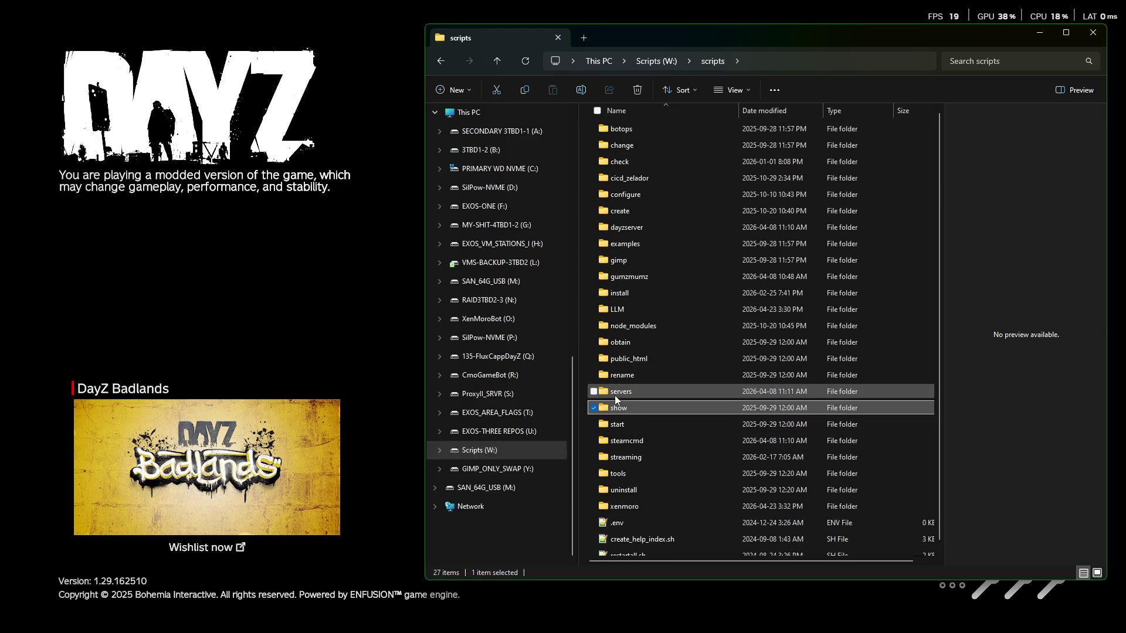
double_click(614, 395)
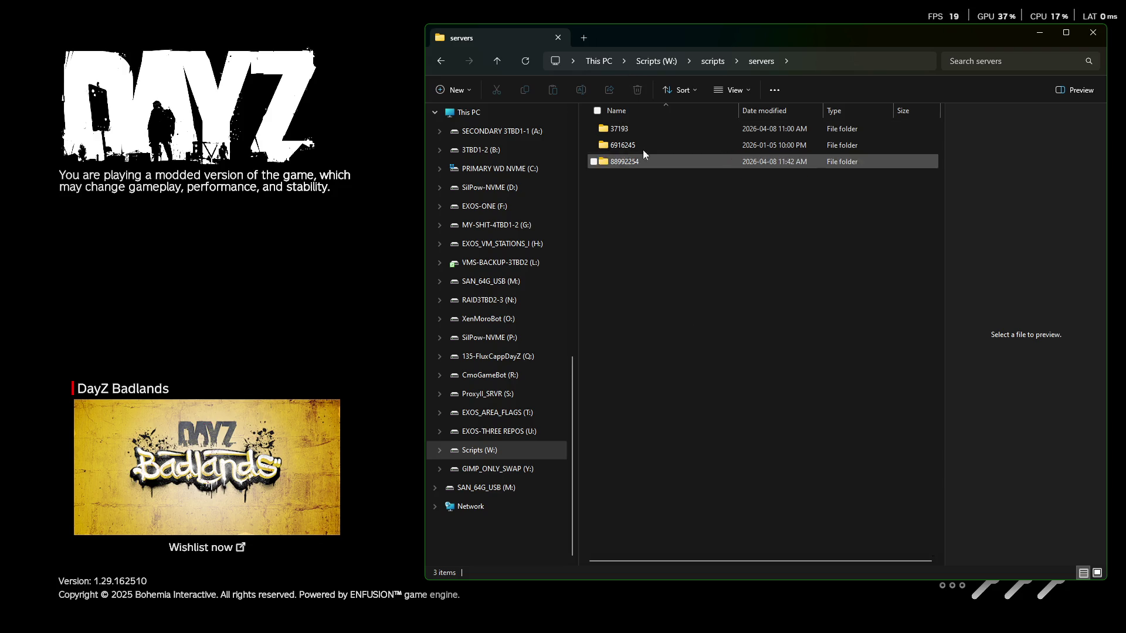
left_click(721, 62)
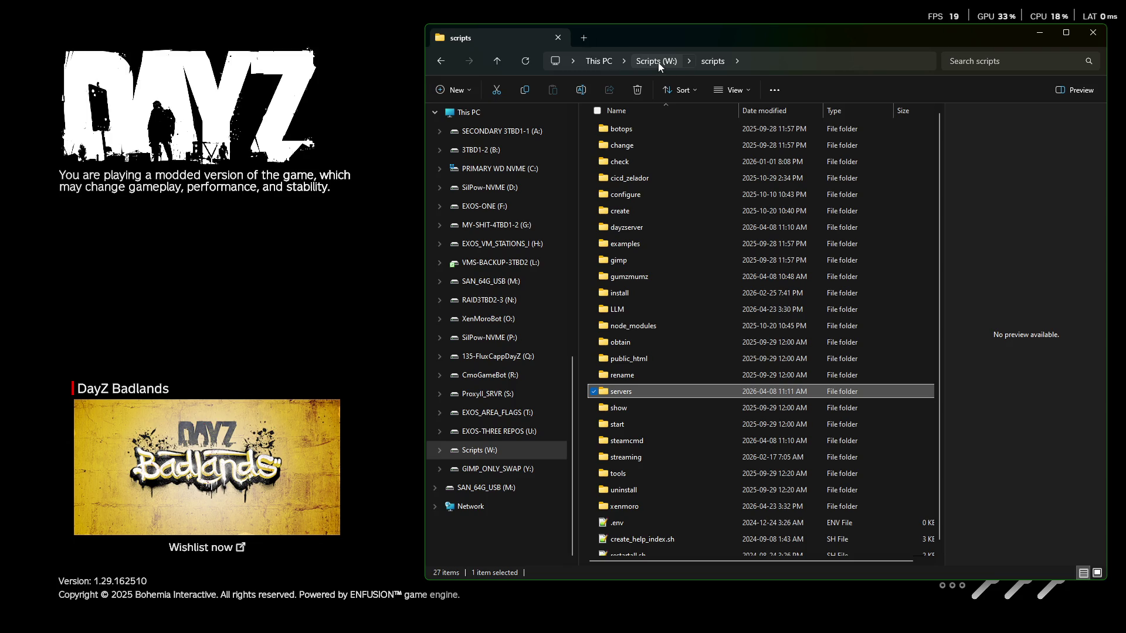
left_click(489, 188)
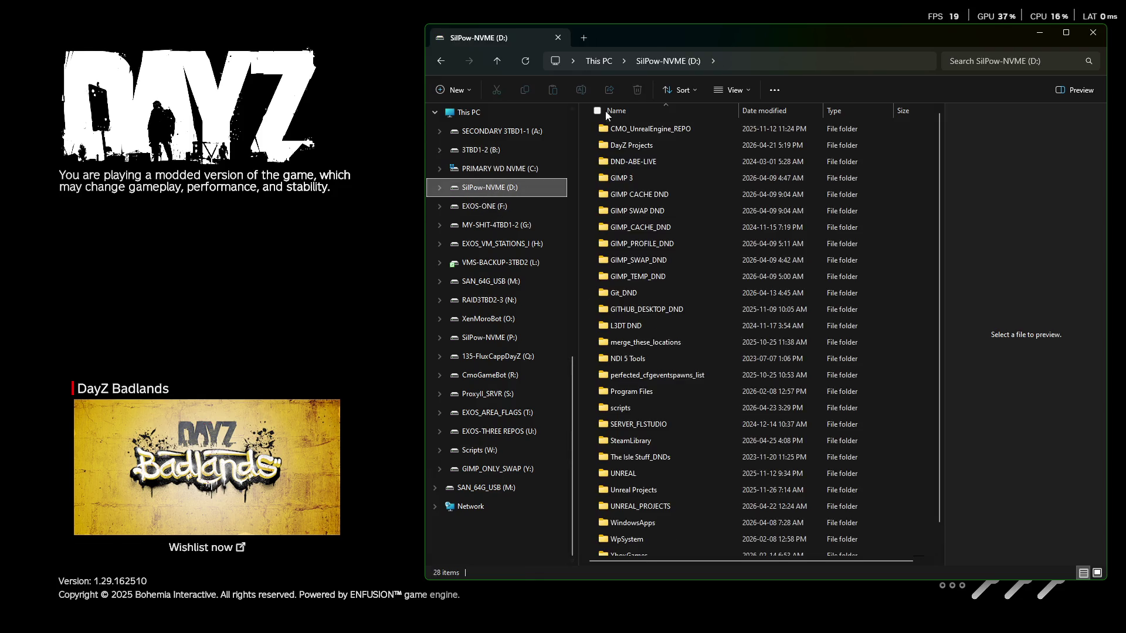
double_click(626, 409)
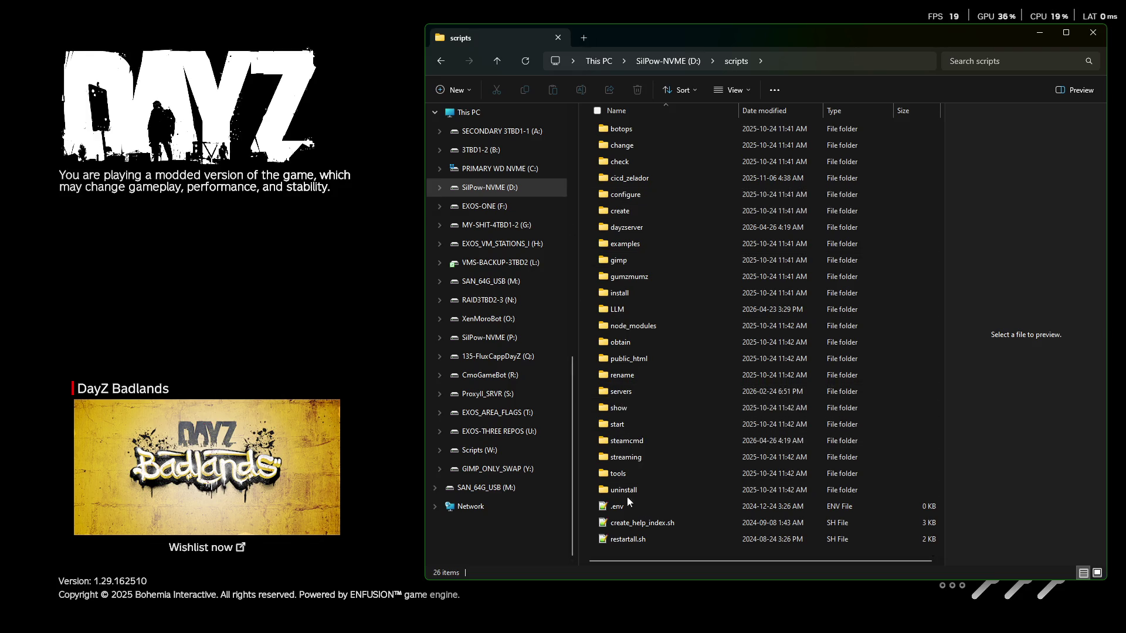
double_click(620, 443)
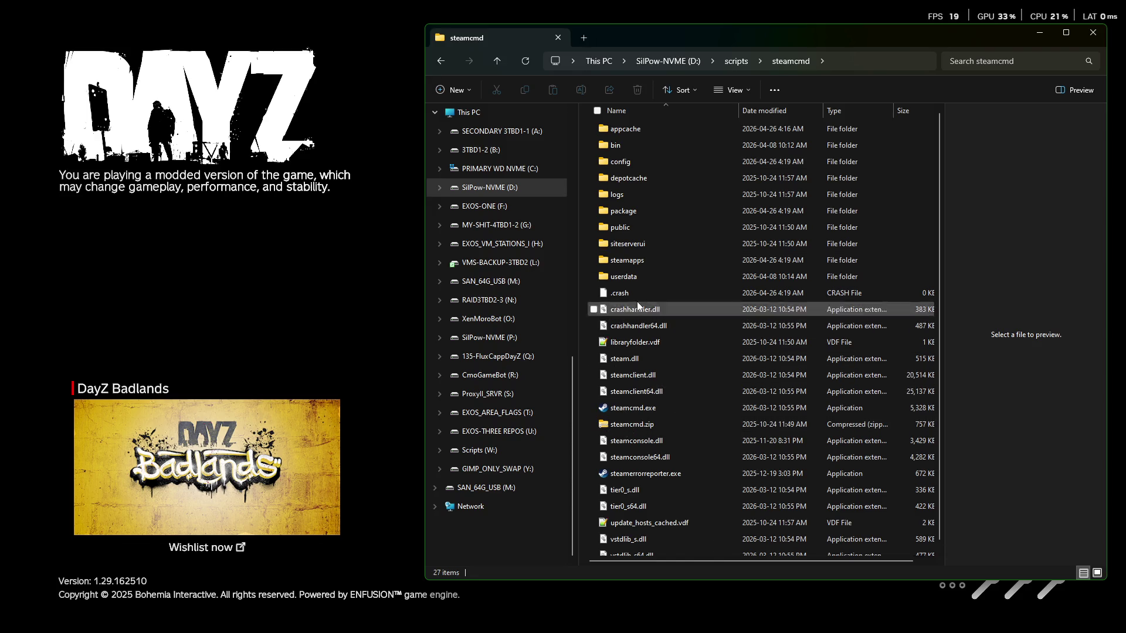
Step: Launch steamcmd.exe and set force_install_dir to D:\scripts\dayzserver
double_click(630, 409)
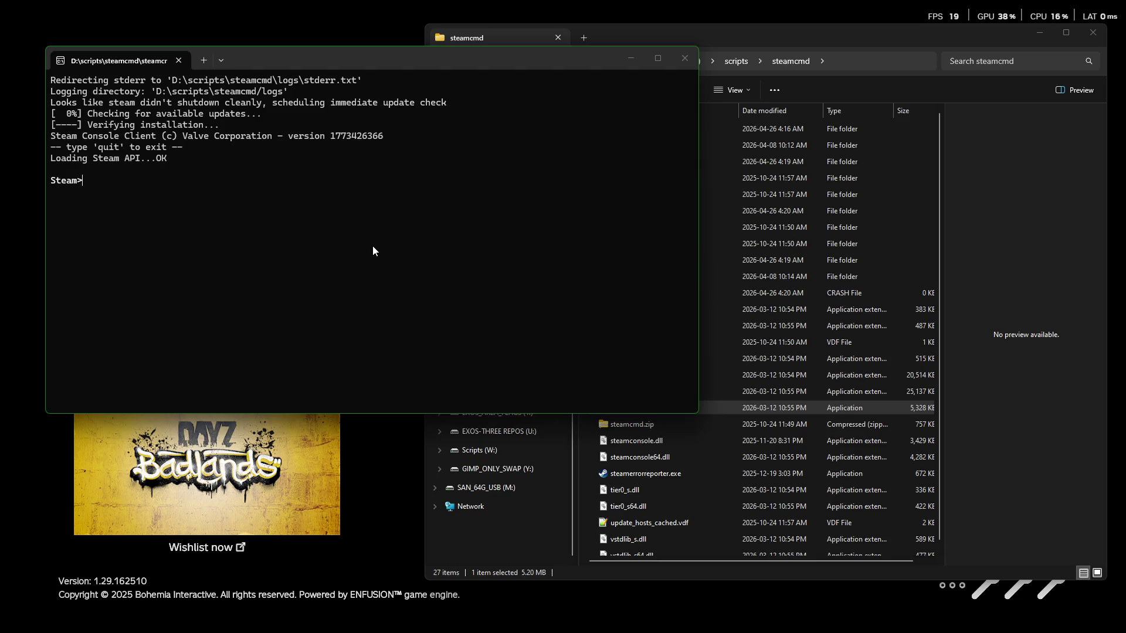
type("+ fo")
key("BackSpace")
key("BackSpace")
key("BackSpace")
type("force")
type("_install_dir")
type("D:")
key("BackSpace")
type("scripts")
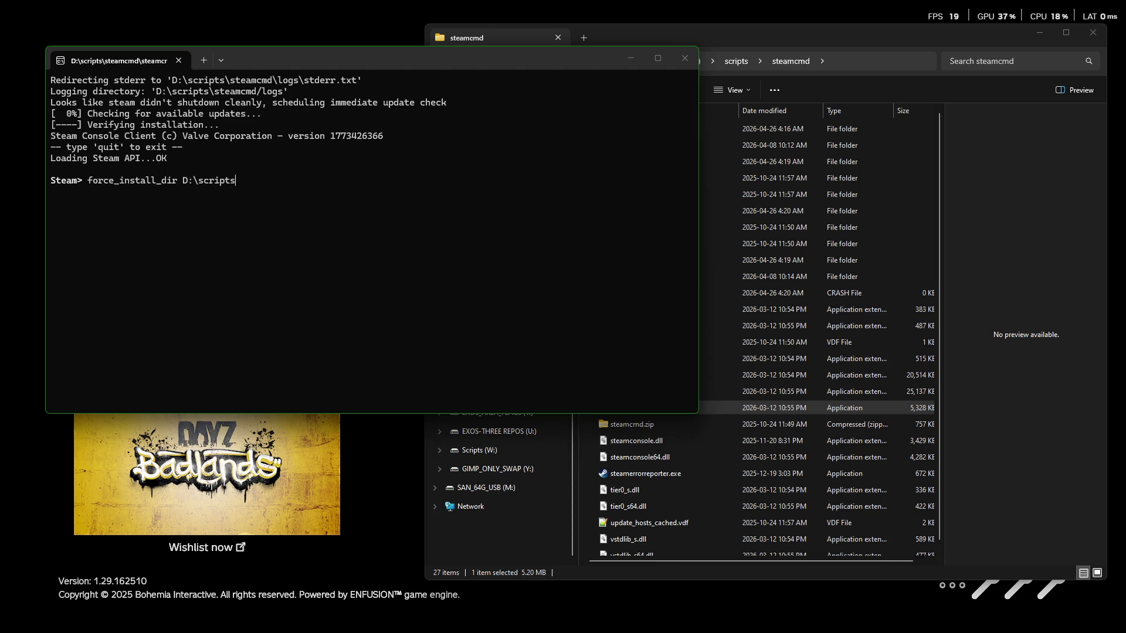
type("\\")
type("dayzserver")
key("Return")
Step: Log in anonymously and run app_update 223350 validate
type("login ")
type("anonymous")
key("Return")
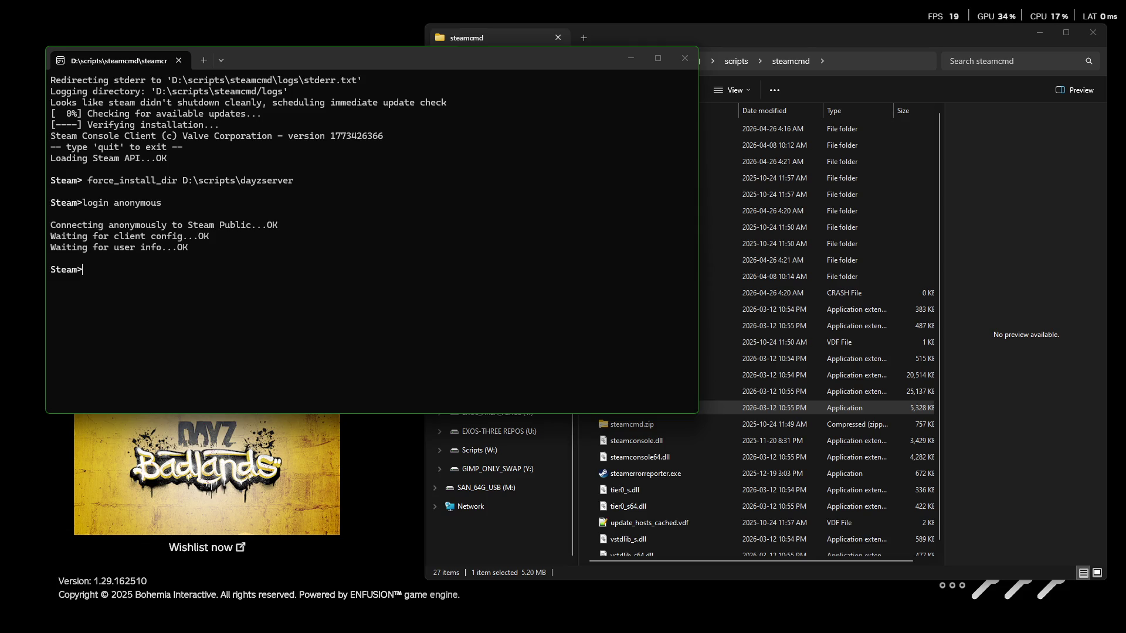
type("ap")
key("BackSpace")
type("pp_u")
type("pdate")
type(" 223350")
type(" validate")
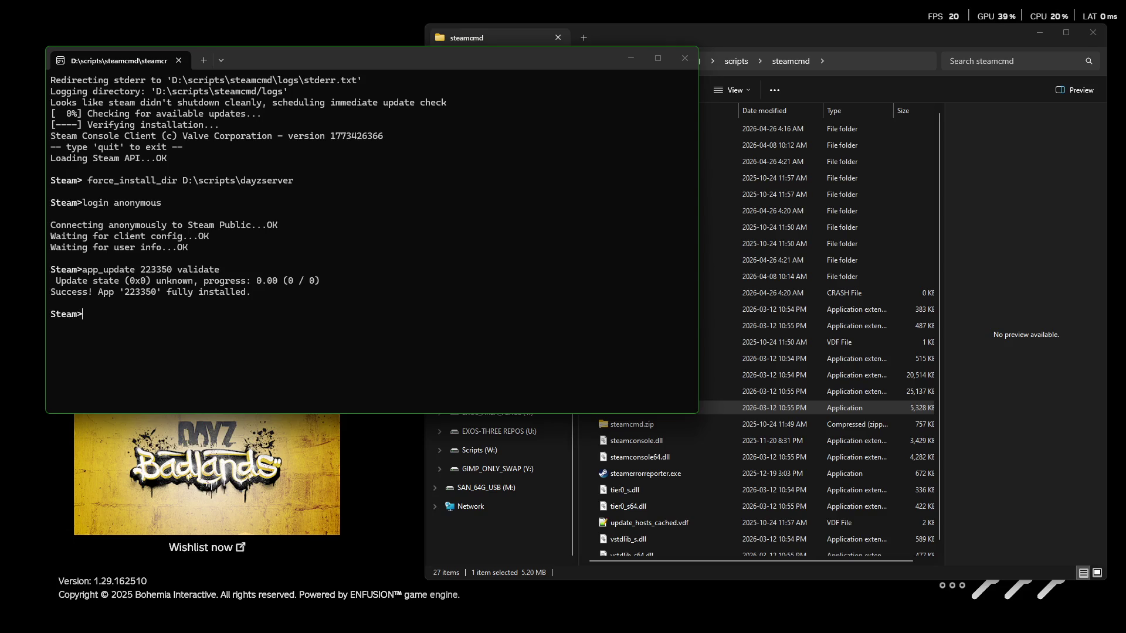
left_click(827, 33)
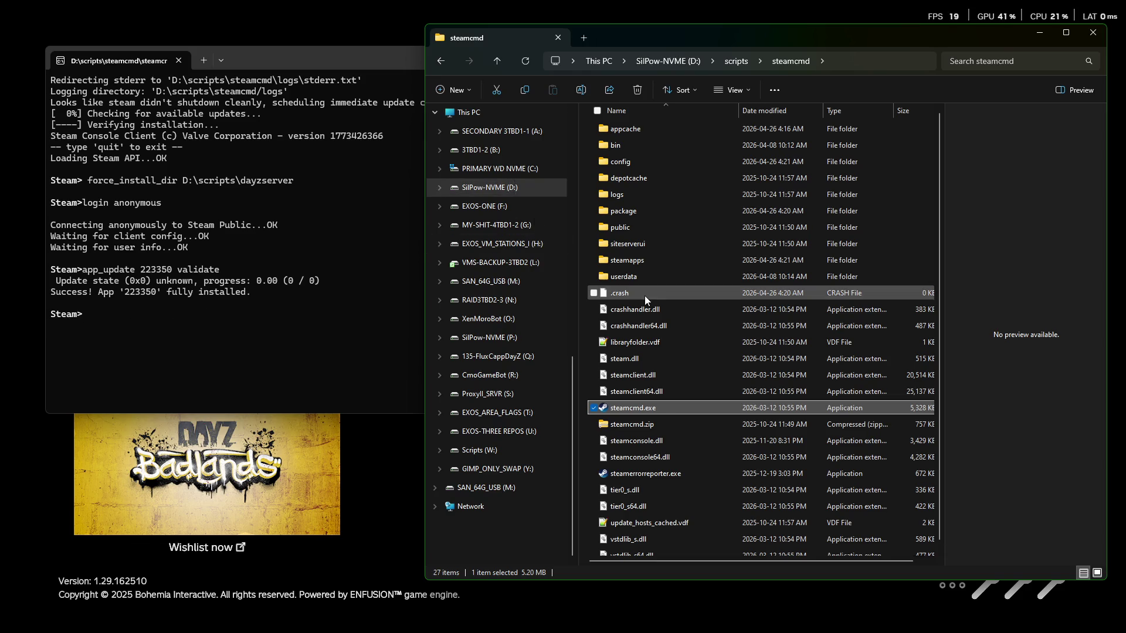
Step: Look through the steamapps and logs folders, then open D:\scripts\dayzserver
double_click(633, 259)
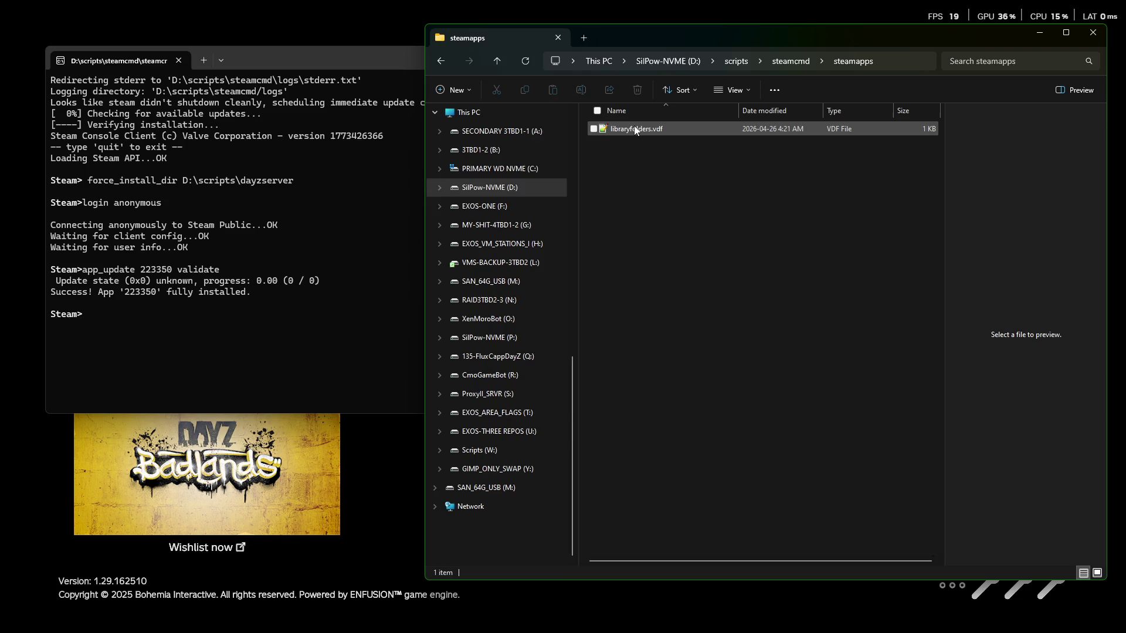
left_click(773, 60)
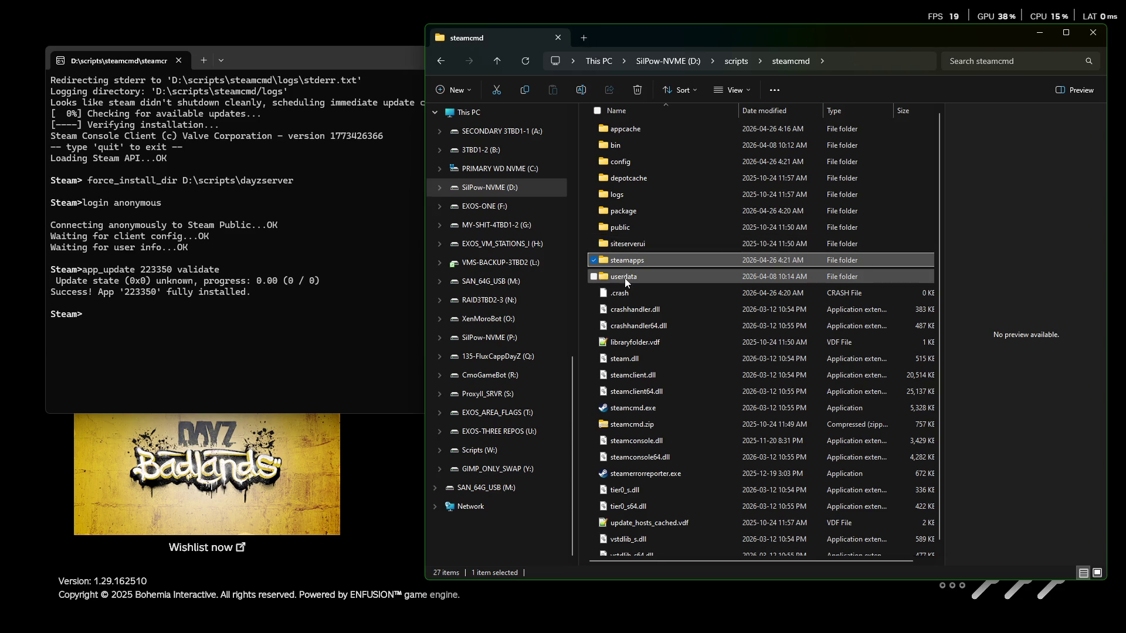
double_click(609, 197)
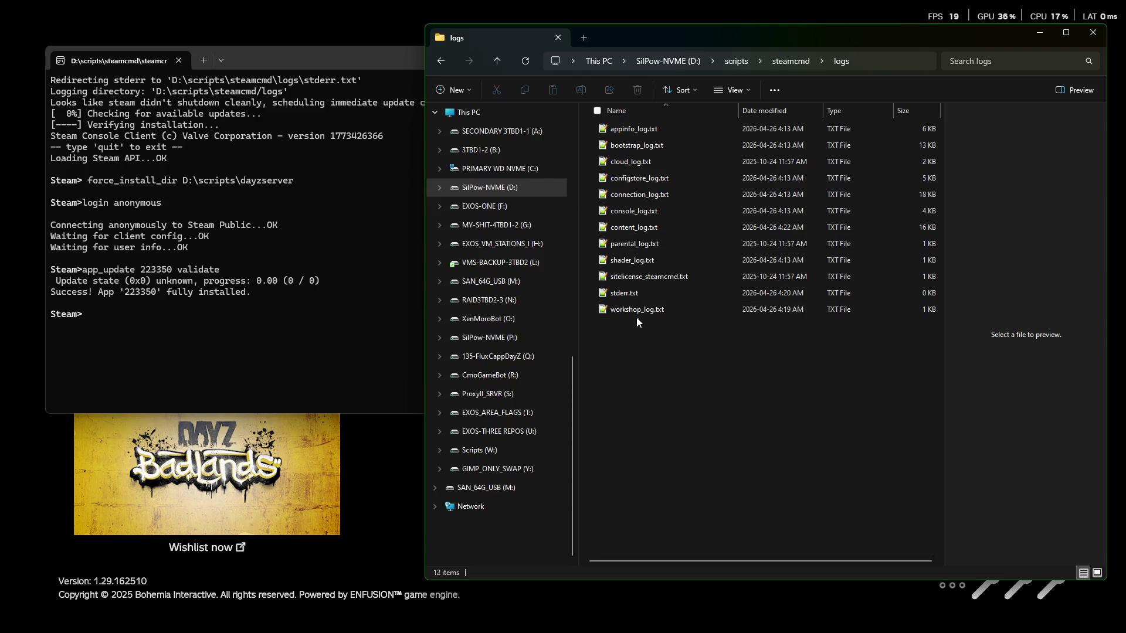
left_click(790, 61)
left_click(736, 61)
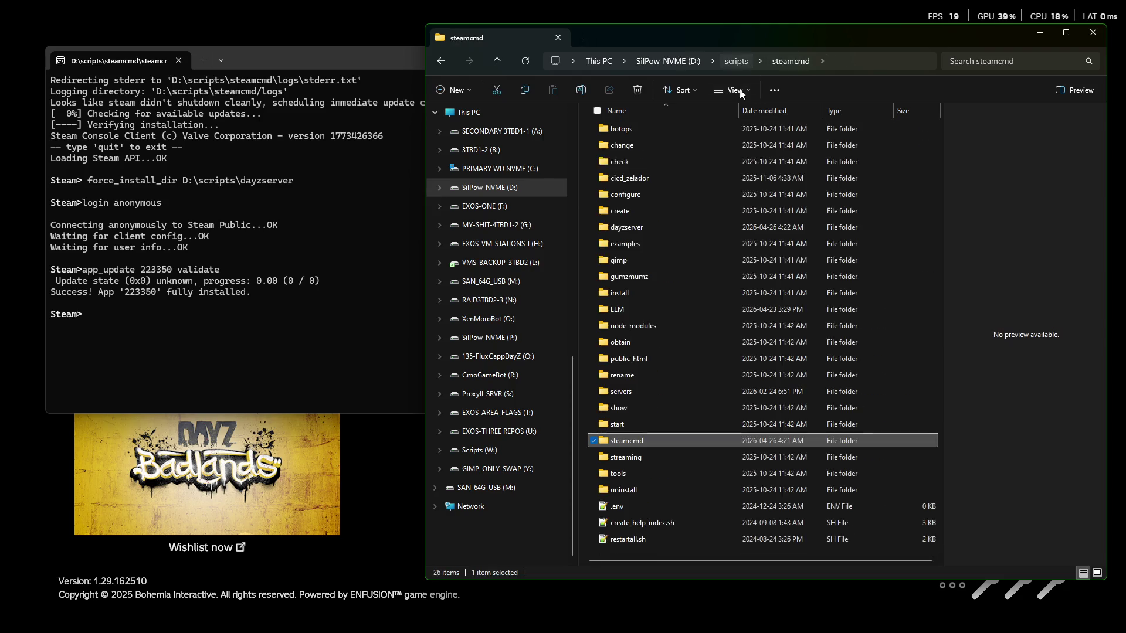
double_click(626, 227)
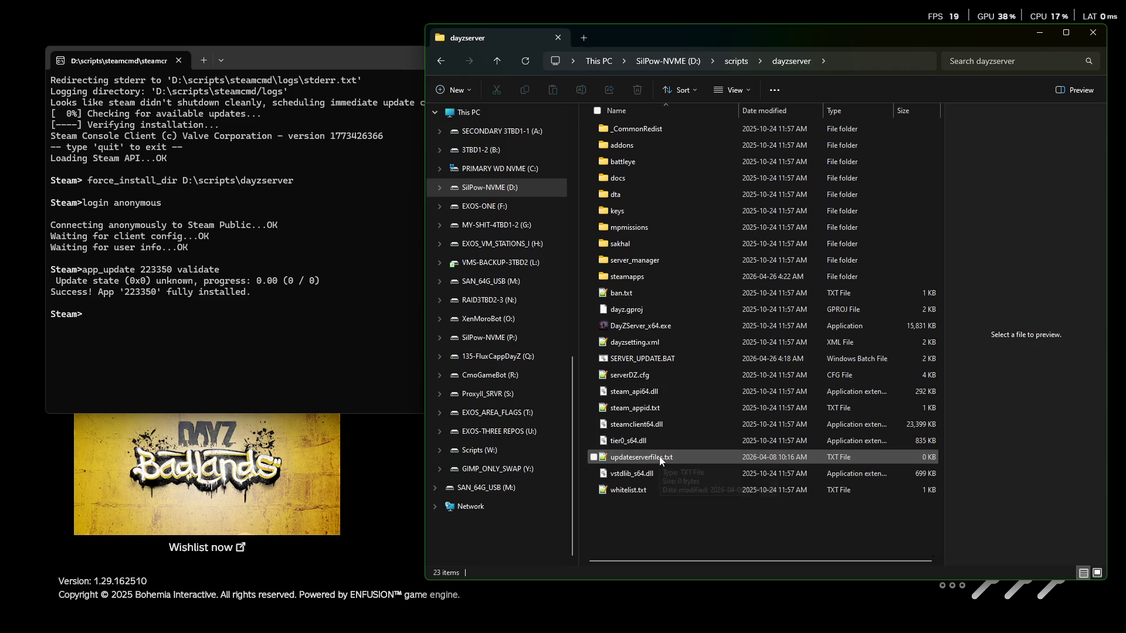
Step: Delete updateserverfiles.txt from the dayzserver folder
left_click(659, 460)
double_click(628, 458)
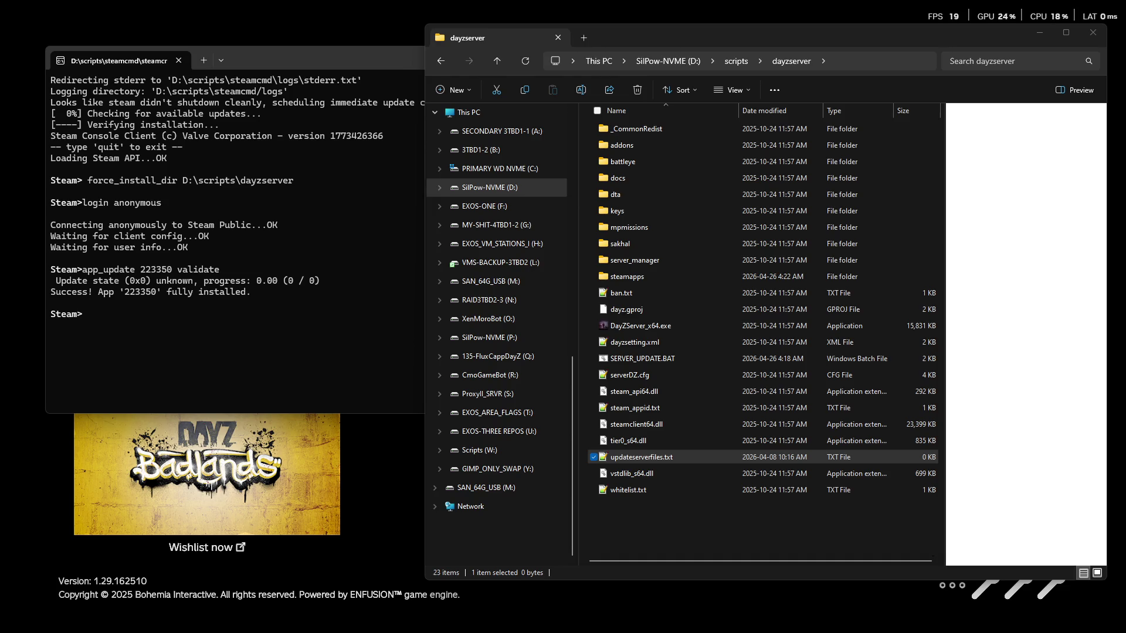
left_click(626, 459)
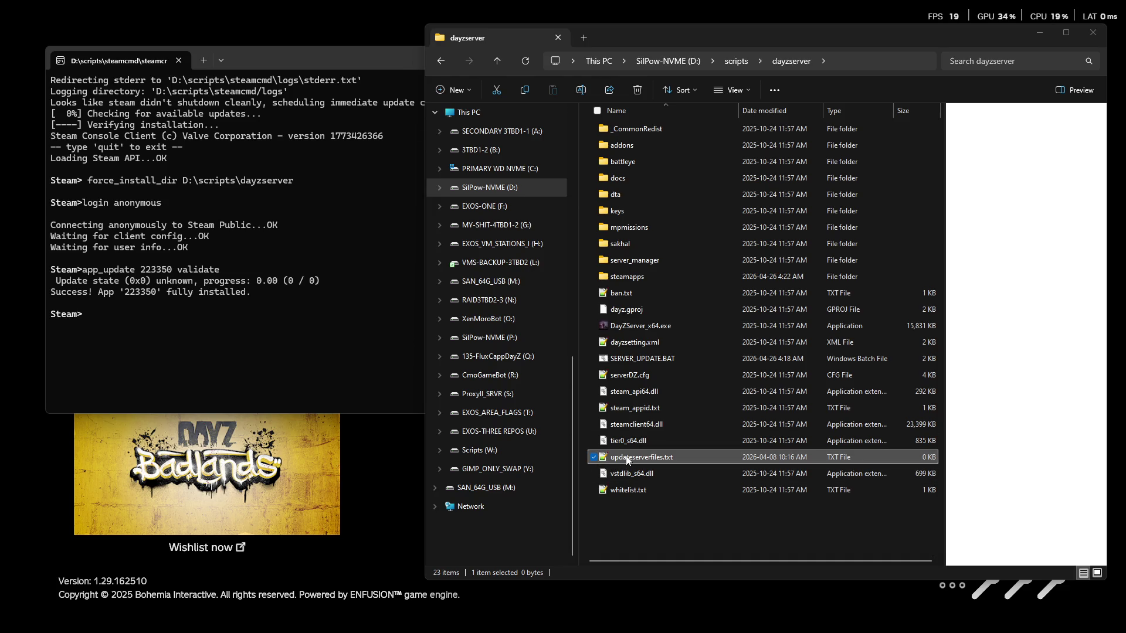
right_click(626, 459)
left_click(665, 403)
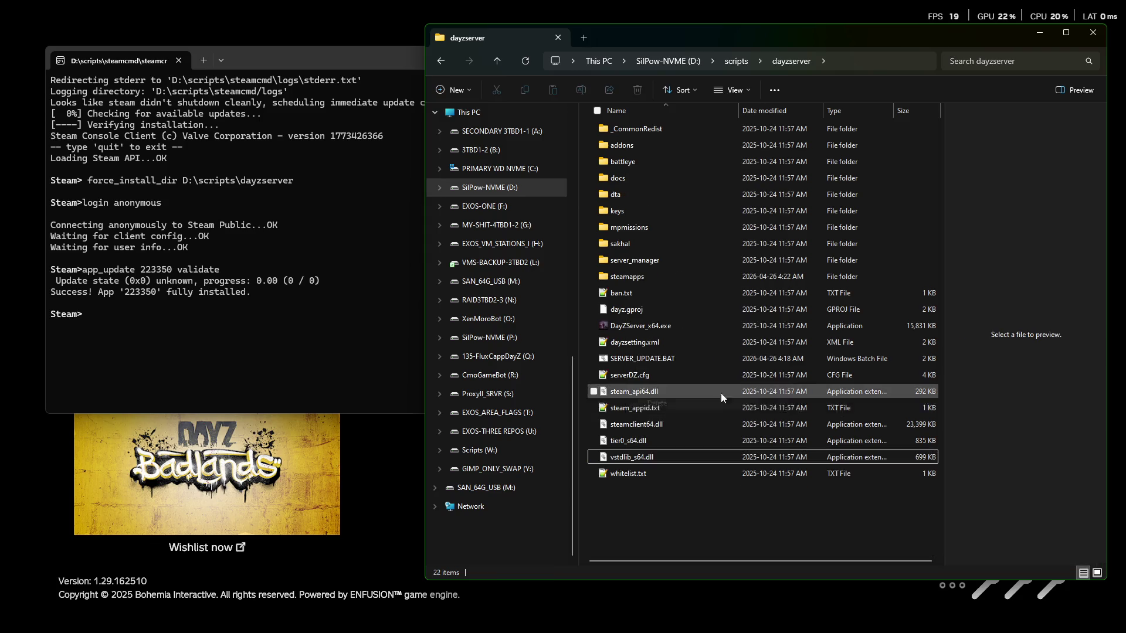
left_click(649, 360)
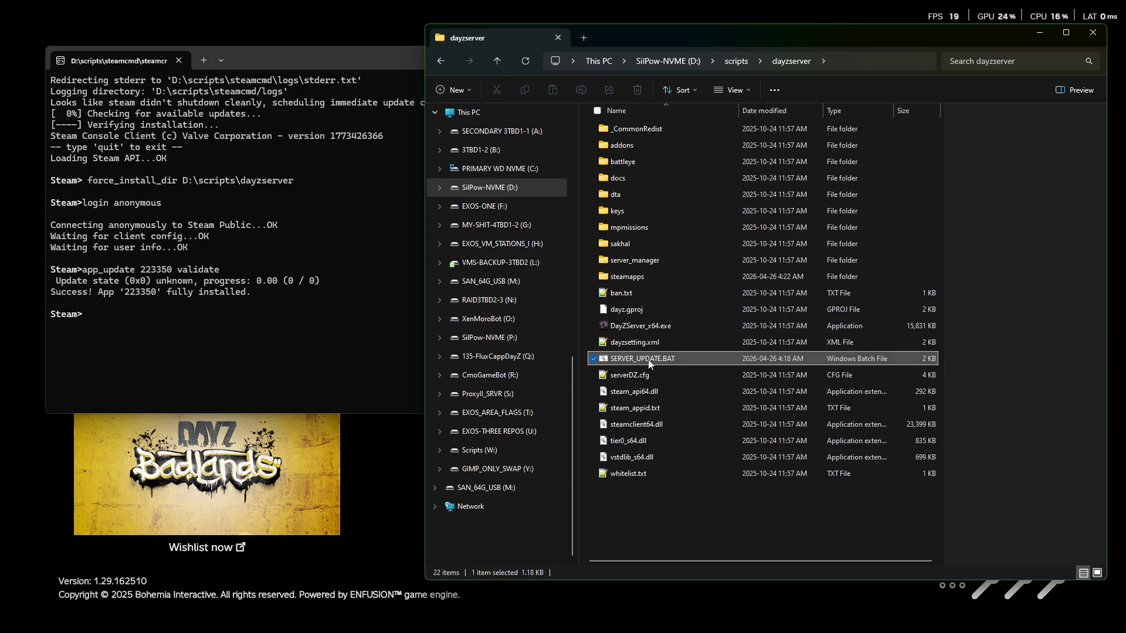
Step: Run SERVER_UPDATE.BAT, then end the standalone SteamCMD session with 'quit'
double_click(649, 360)
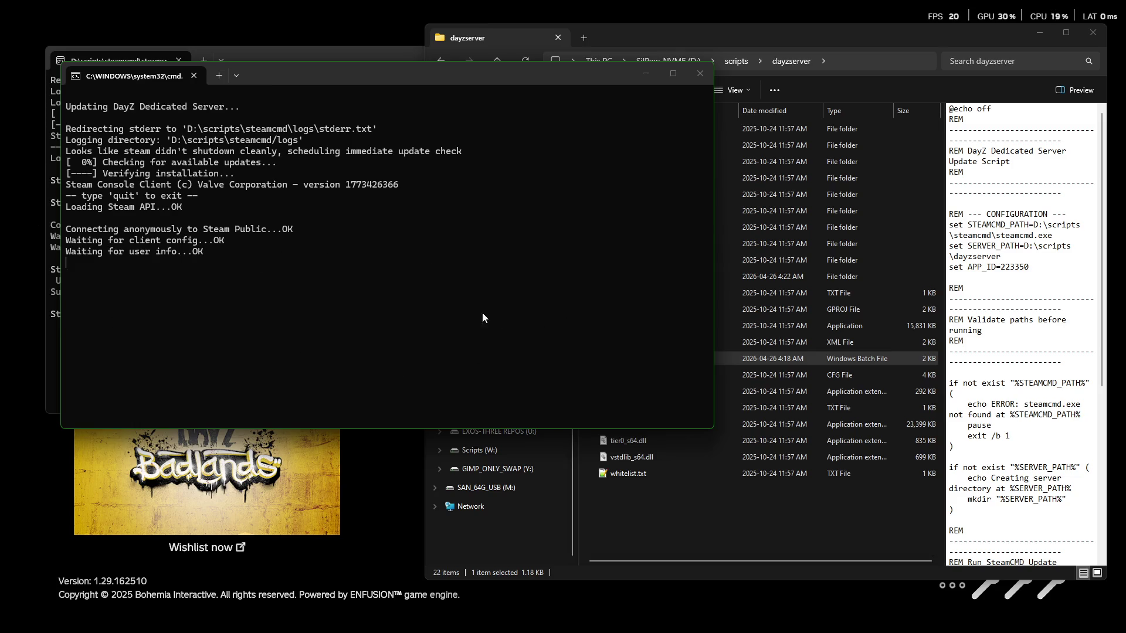
mouse_move(300, 76)
left_mouse_down()
mouse_move(410, 237)
mouse_move(329, 204)
mouse_move(272, 237)
mouse_move(273, 276)
left_mouse_up()
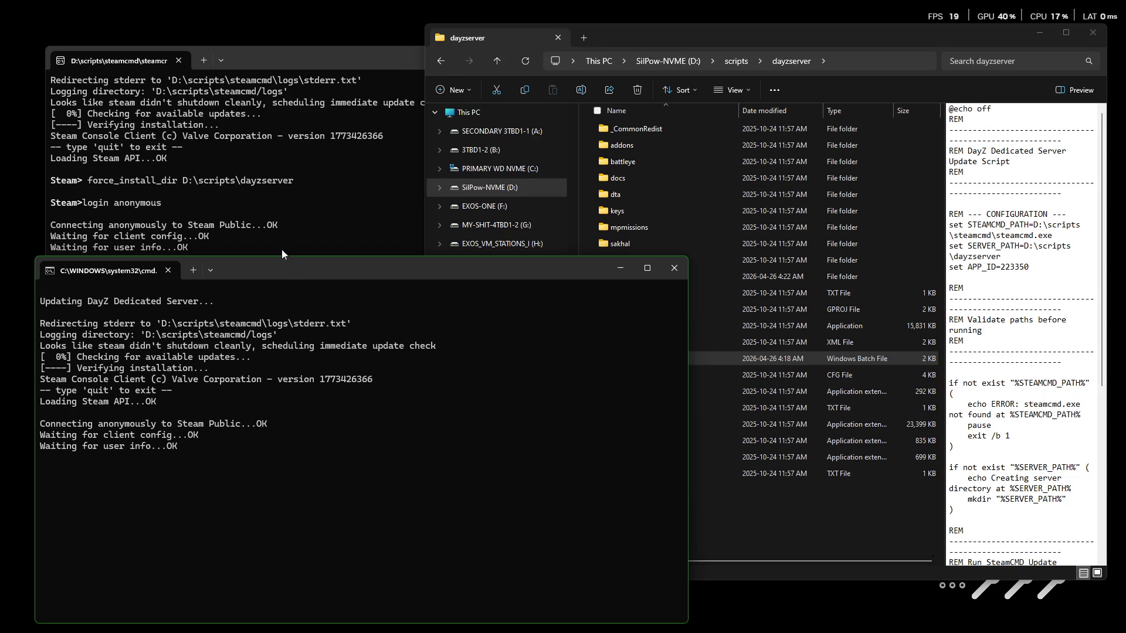
left_click(267, 51)
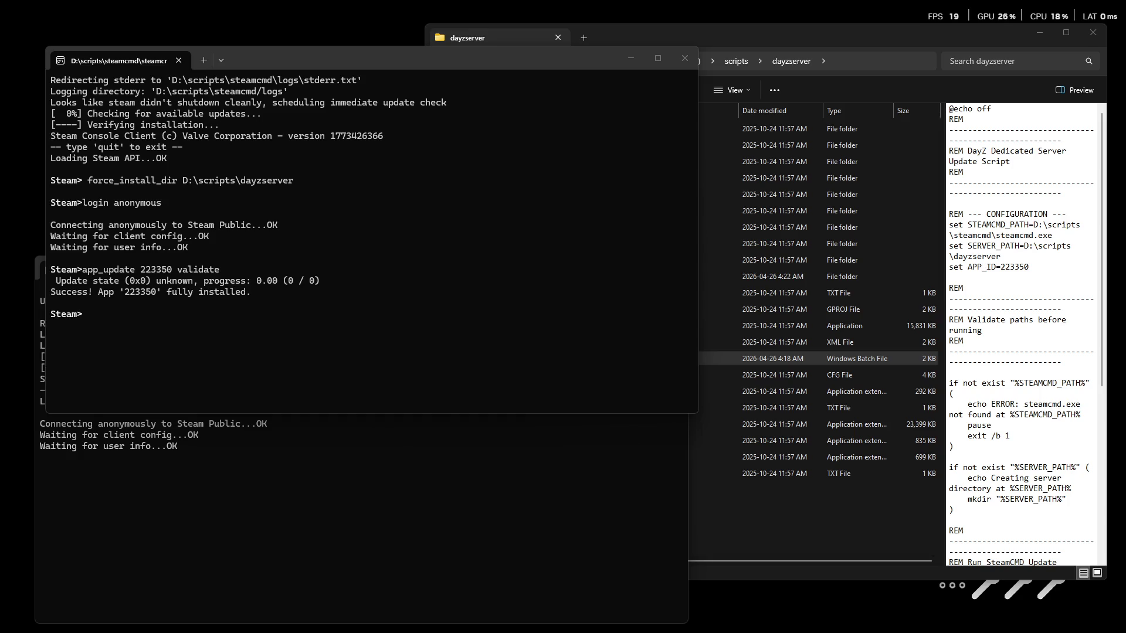
left_click(255, 326)
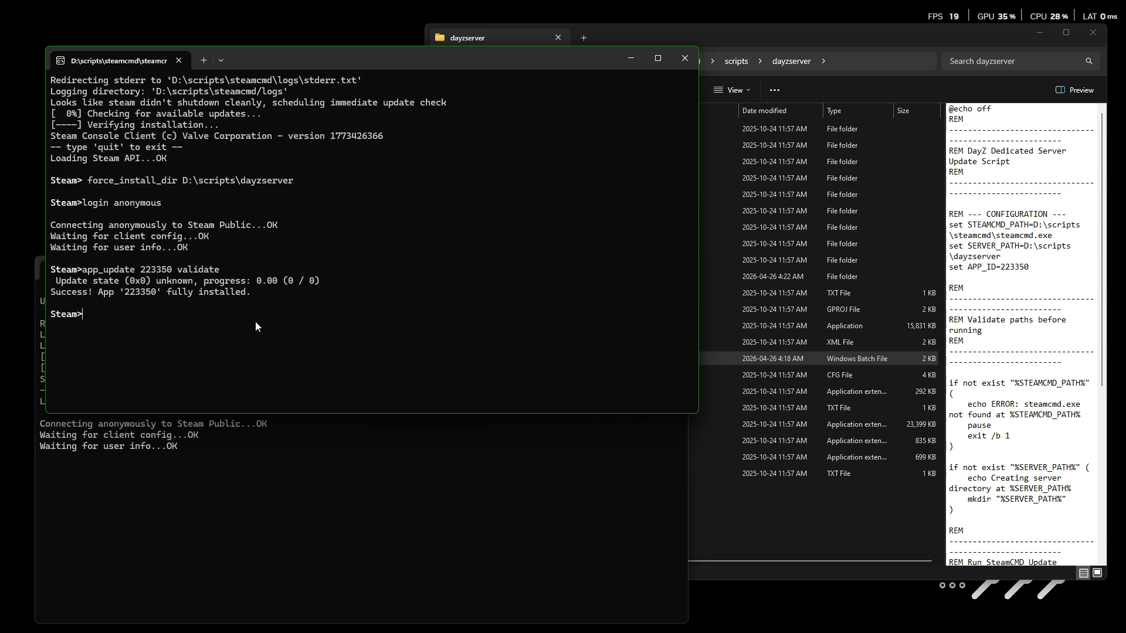
type("quit")
key("Return")
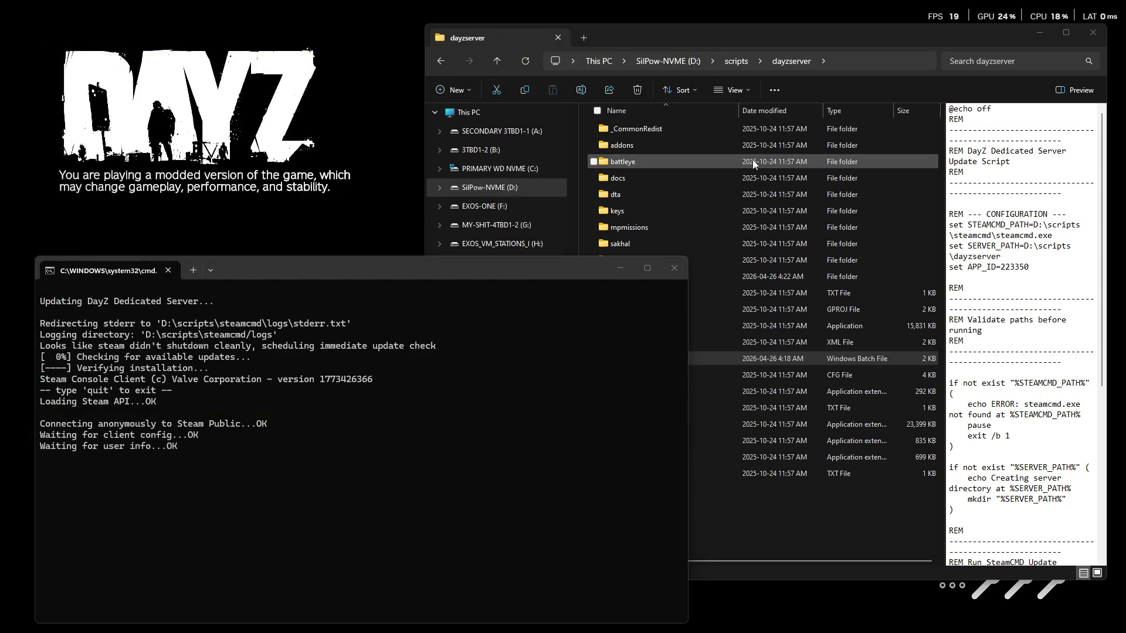
left_click(751, 31)
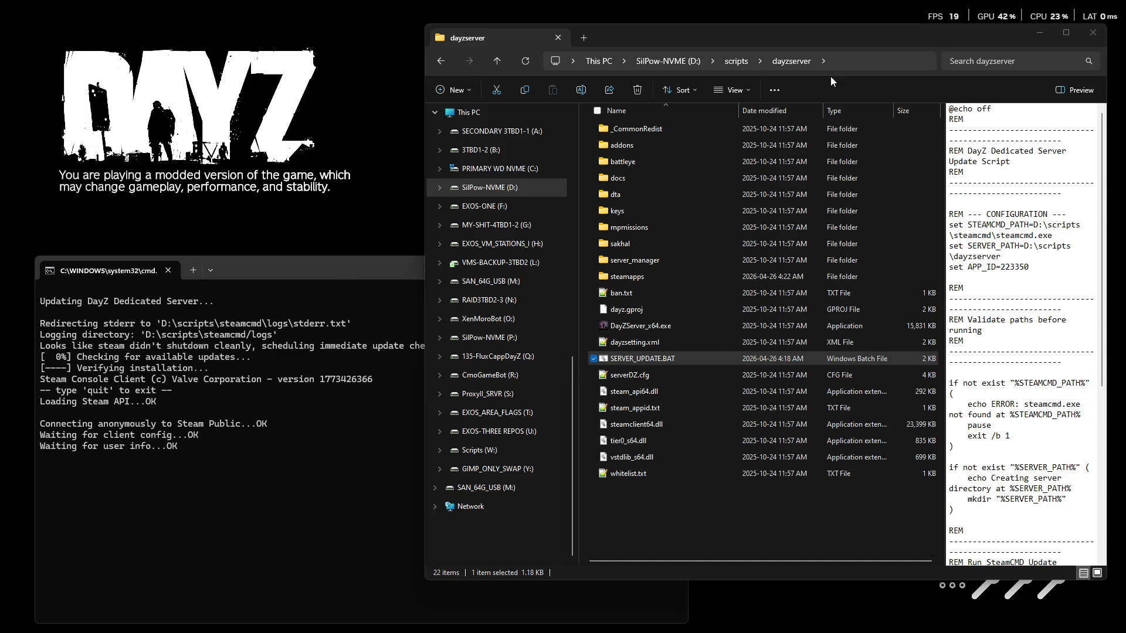
left_click(808, 33)
left_click_drag(809, 37, 810, 23)
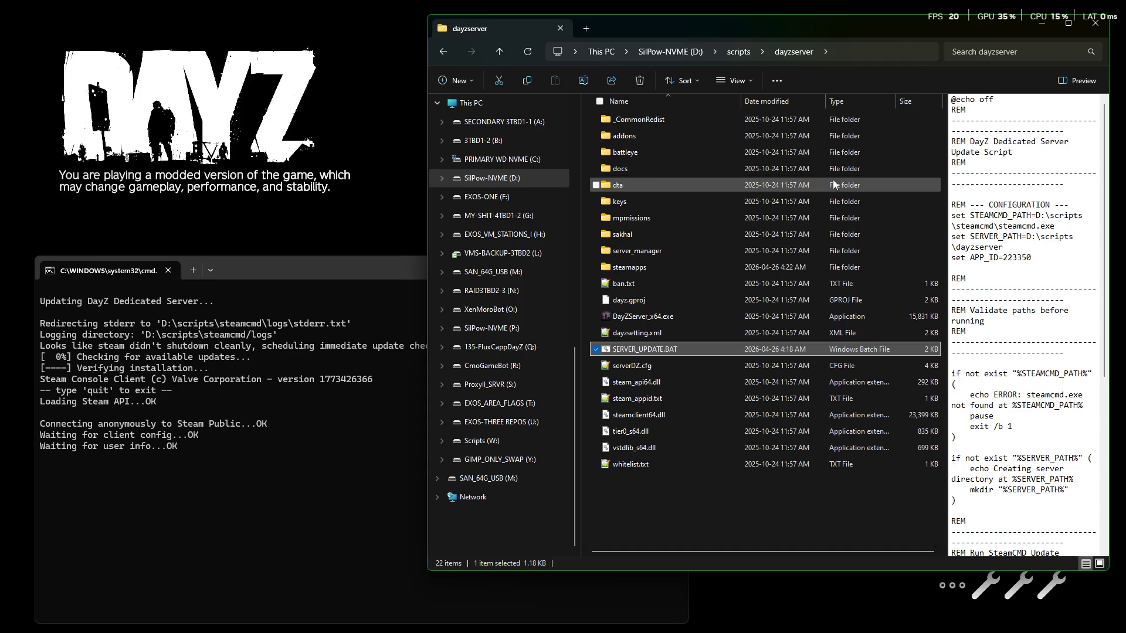
left_click(304, 270)
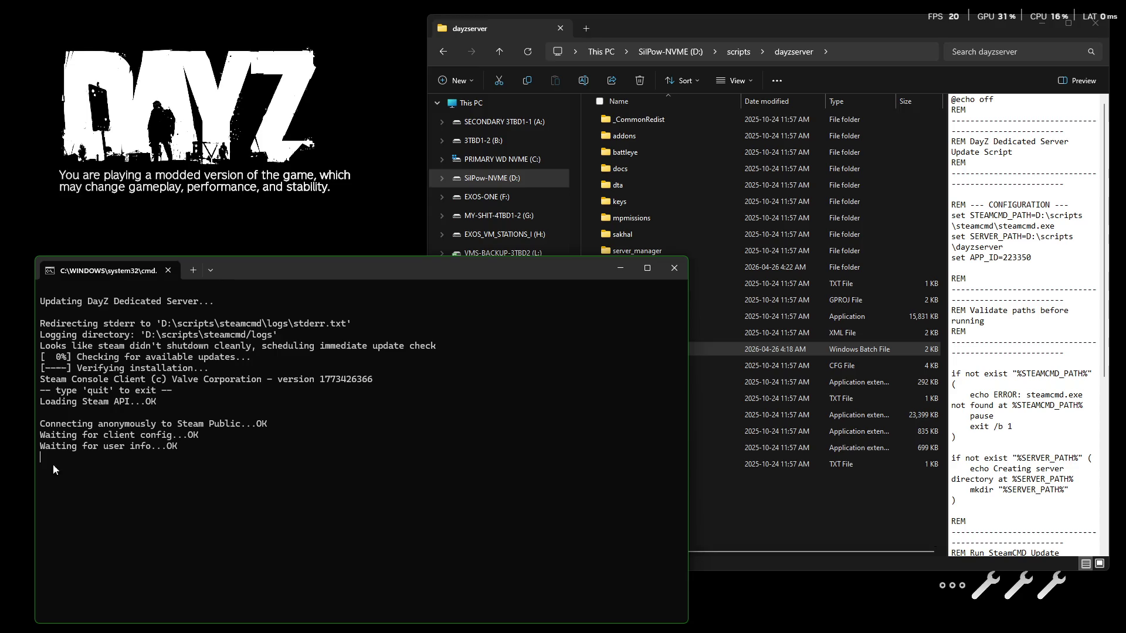
left_click_drag(252, 272, 253, 34)
right_click(722, 346)
right_click(638, 343, "shift")
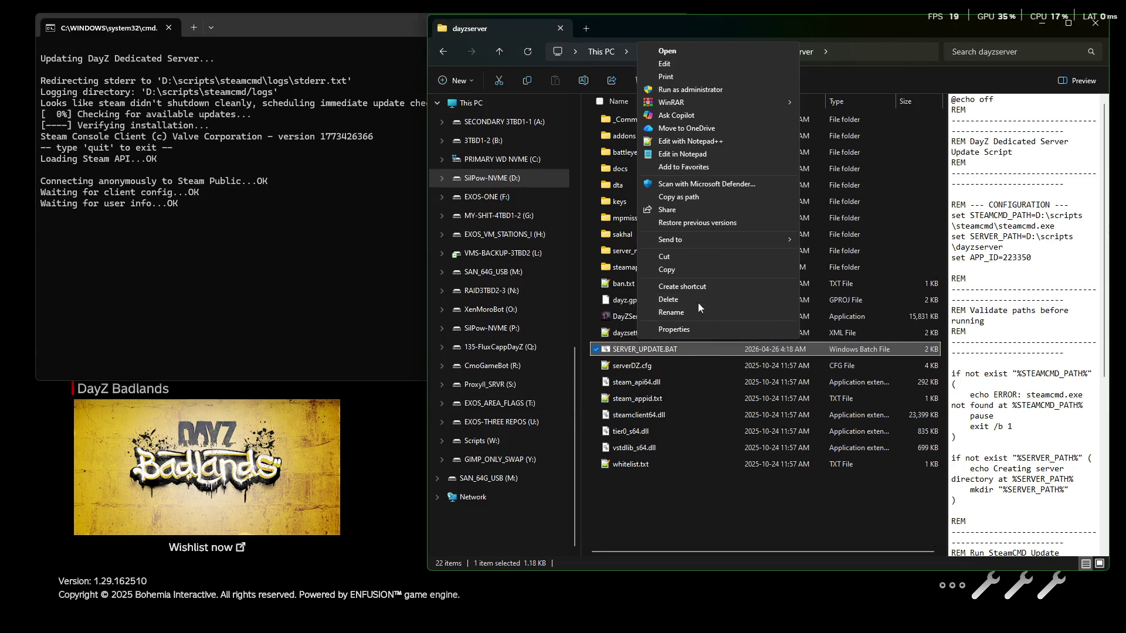
left_click(618, 350)
right_click(649, 351)
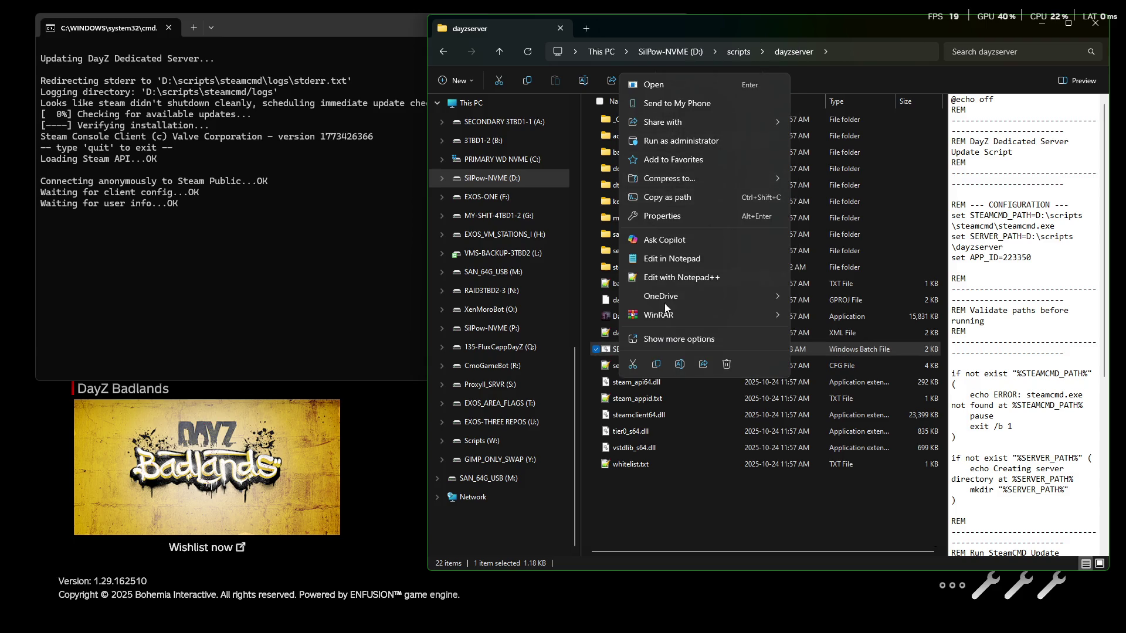
left_click(704, 277)
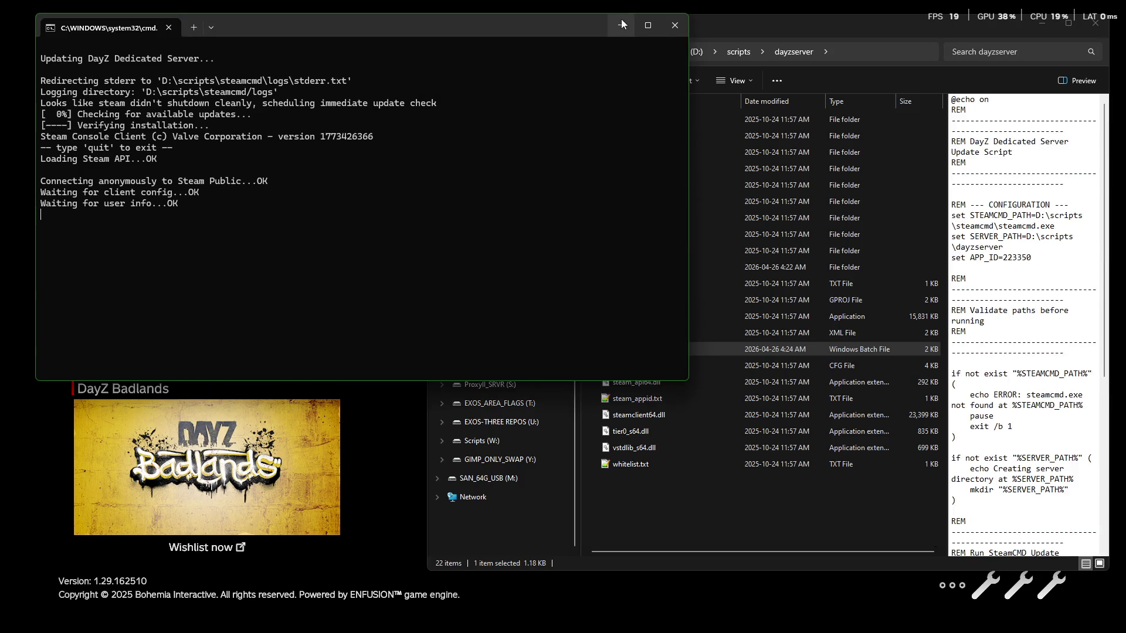
Step: Close the stalled update console and rerun SERVER_UPDATE.BAT
left_click(667, 27)
right_click(689, 350)
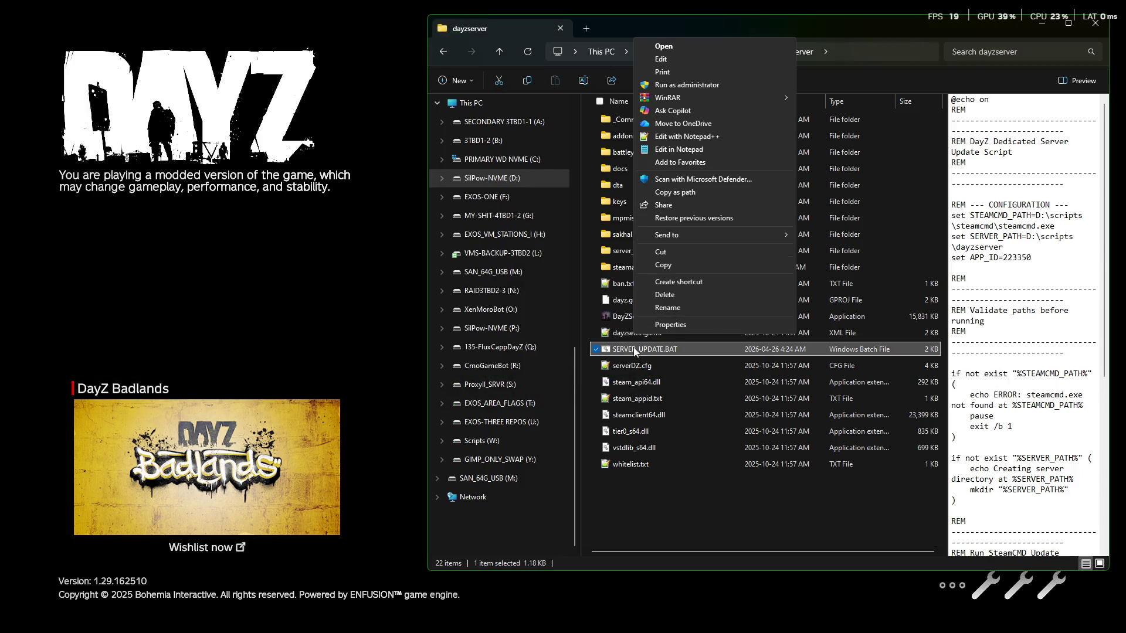
double_click(688, 348)
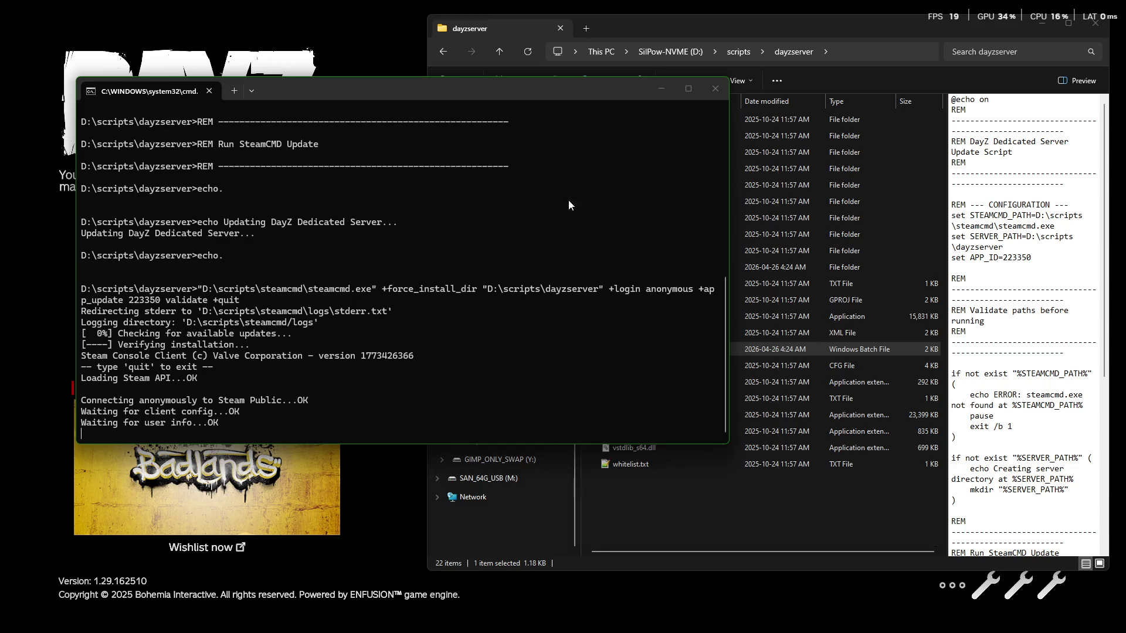
Step: Move the console to the top-left, rerun SERVER_UPDATE.BAT, and bring the stalled console forward
left_click_drag(413, 87, 377, 26)
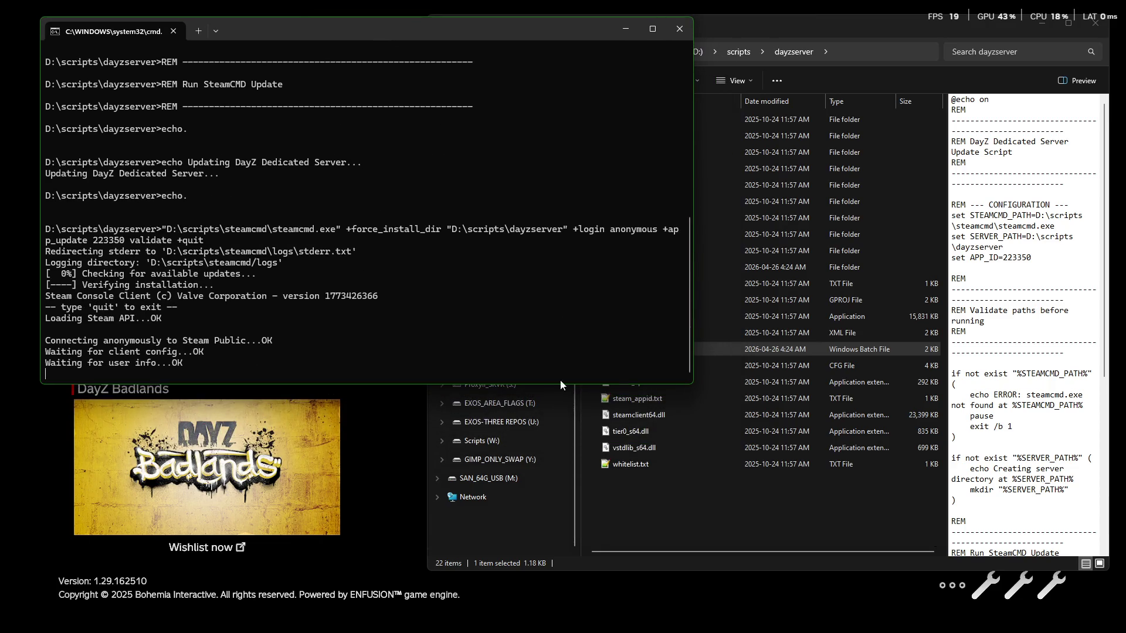
left_click(702, 500)
double_click(642, 350)
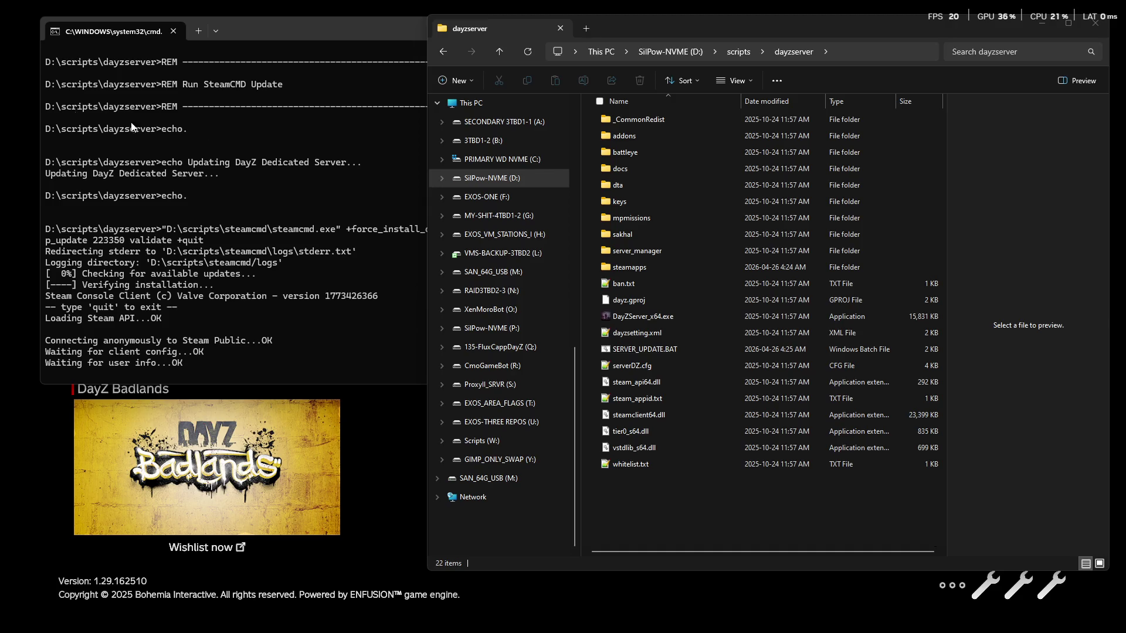
left_click(360, 90)
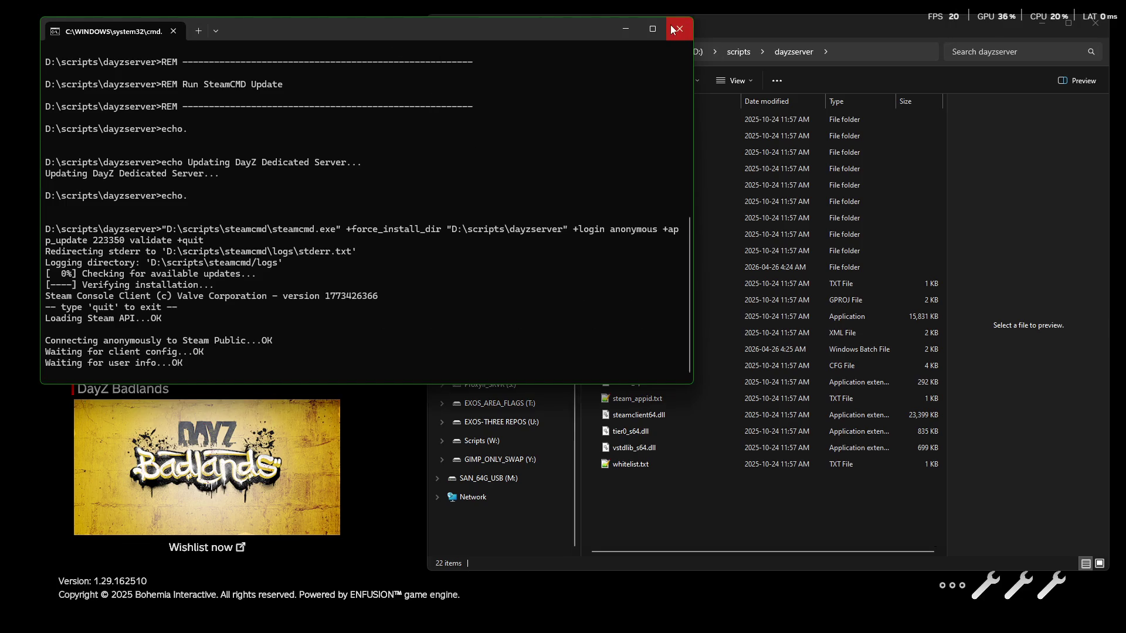
Step: Close the stalled console, run the revised SERVER_UPDATE.BAT, and move its window up-left
left_click(679, 29)
double_click(678, 350)
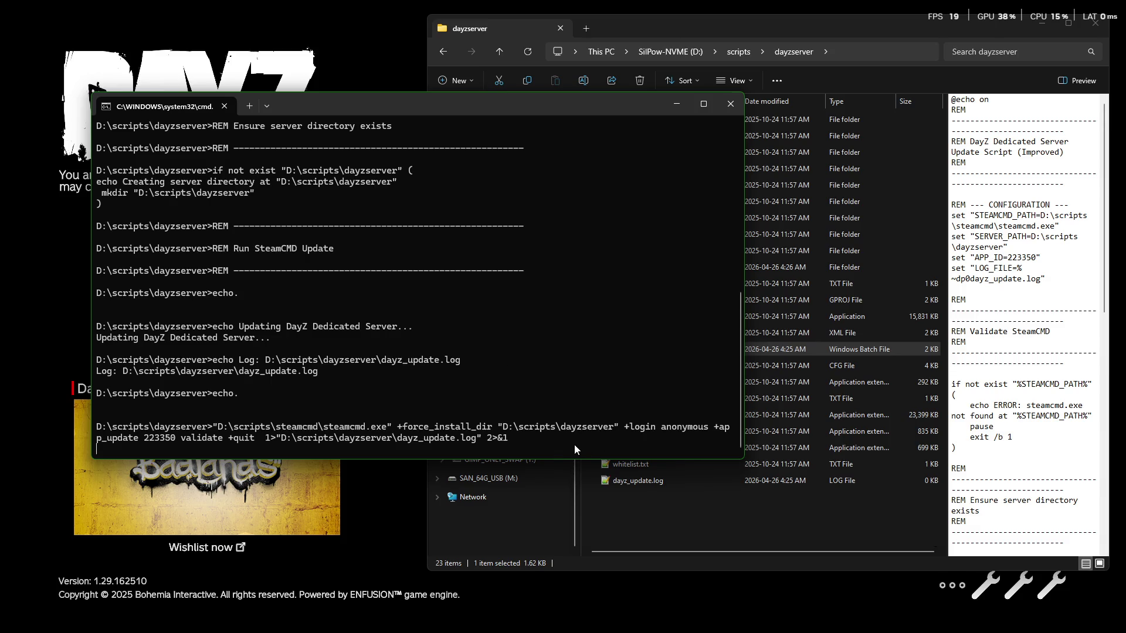
left_click_drag(403, 108, 384, 35)
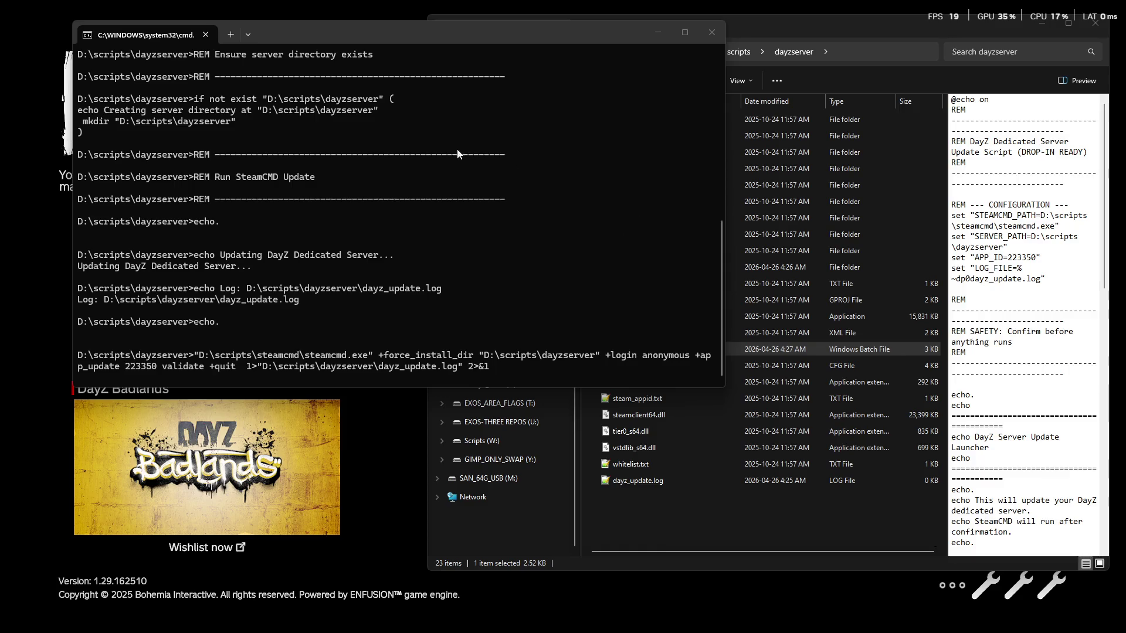
Step: Relaunch the updated SERVER_UPDATE.BAT, get past its pause and approve the update with Y
left_click(712, 32)
double_click(651, 349)
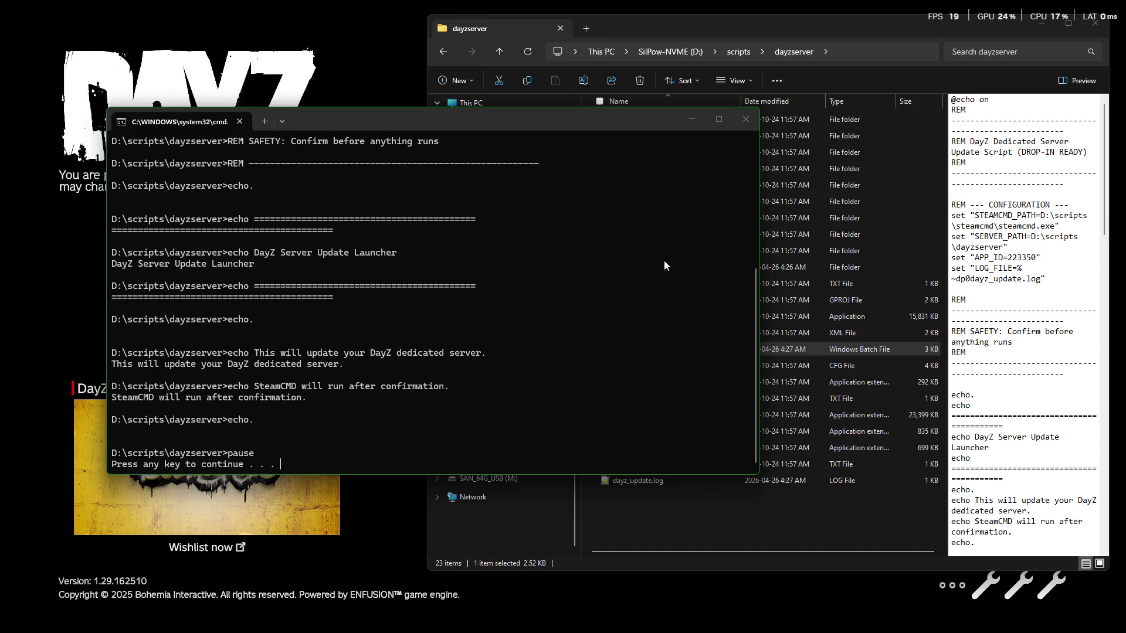
key("Return")
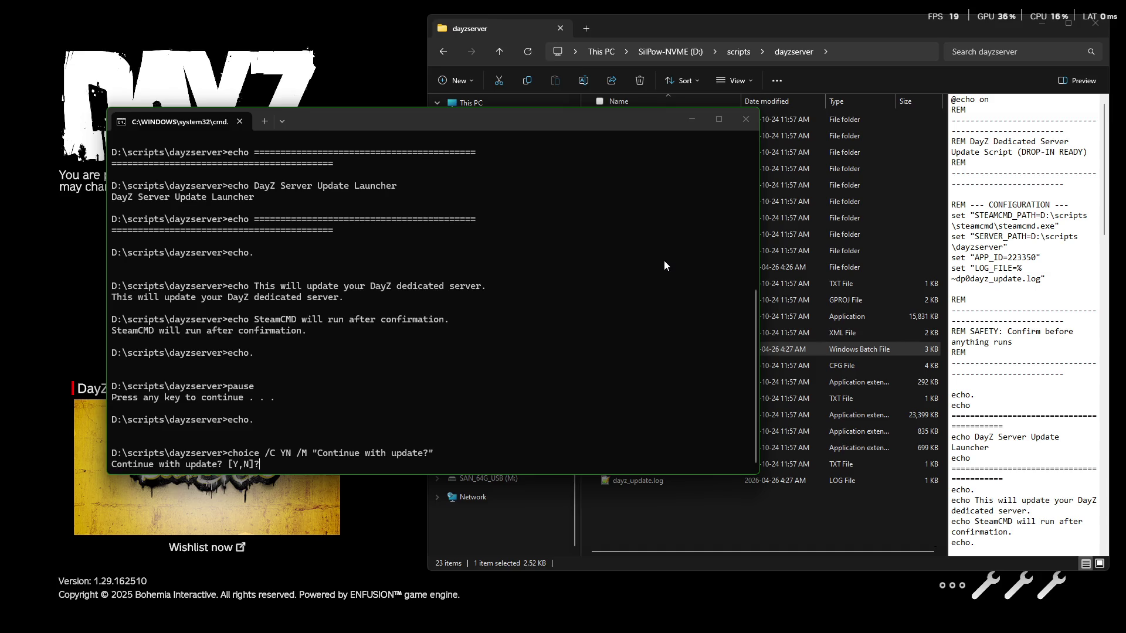
type("Y")
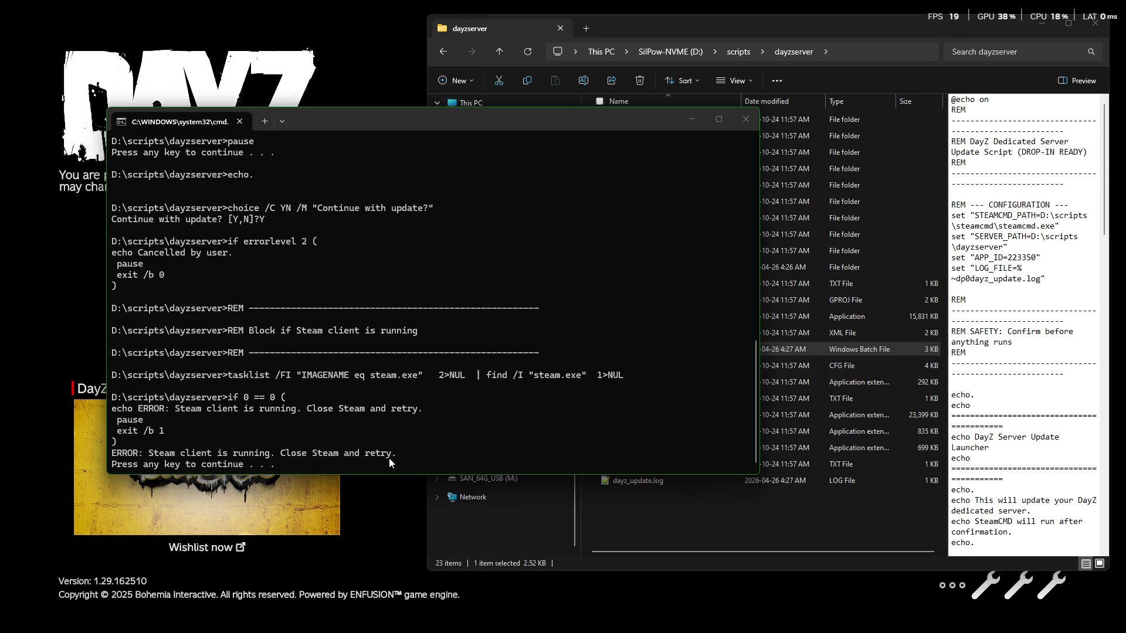
key("Return")
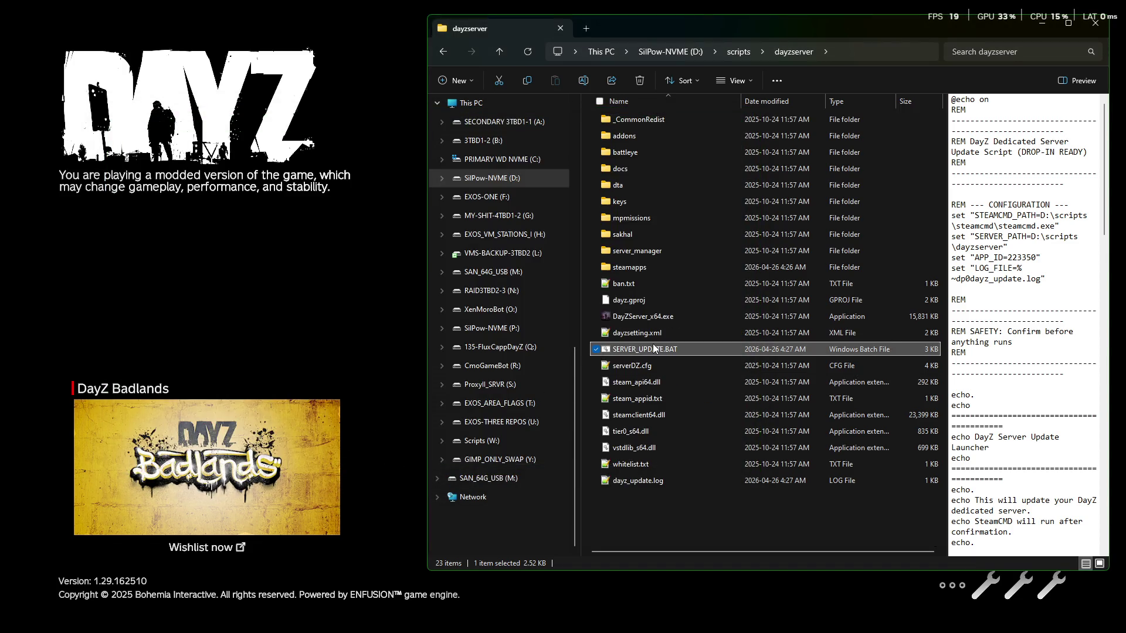
Step: Run the script a second time and approve again, ending at the Steam-client-is-running error
key("Return")
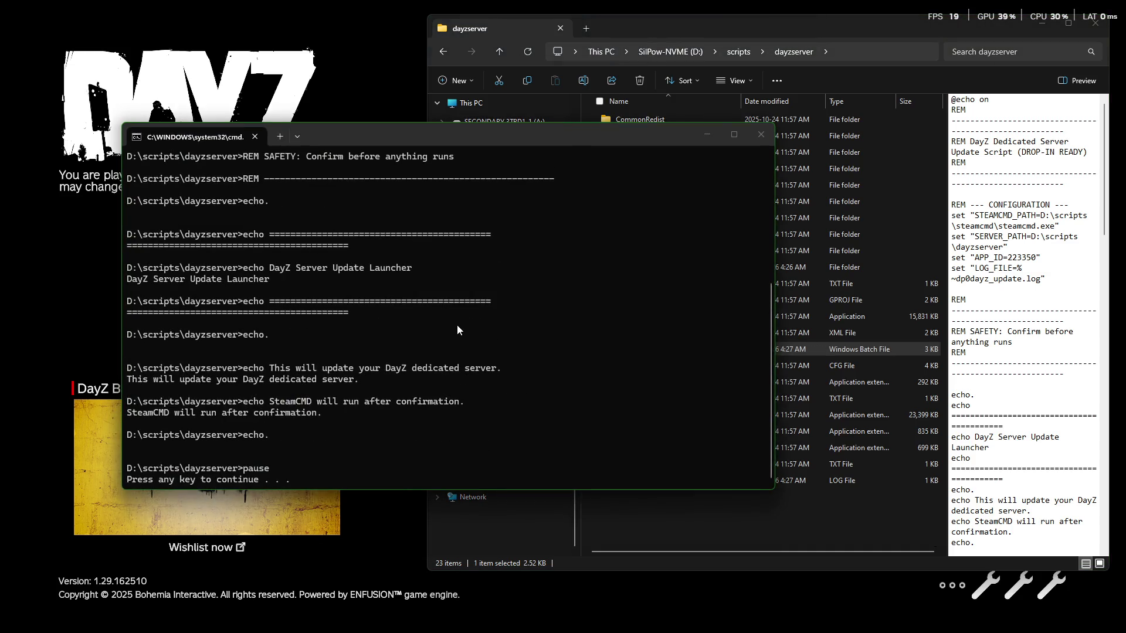
key("Return")
key("y")
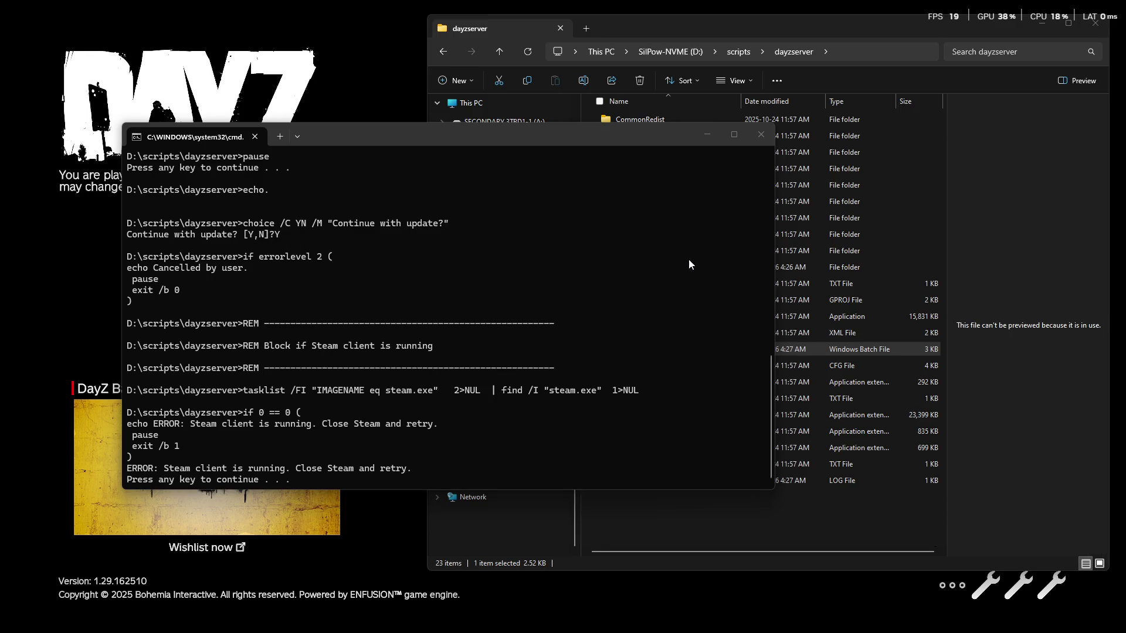
Step: Close the Steam-error console, run the reworked SERVER_UPDATE.BAT, and return Explorer to the G: drive
left_click(761, 134)
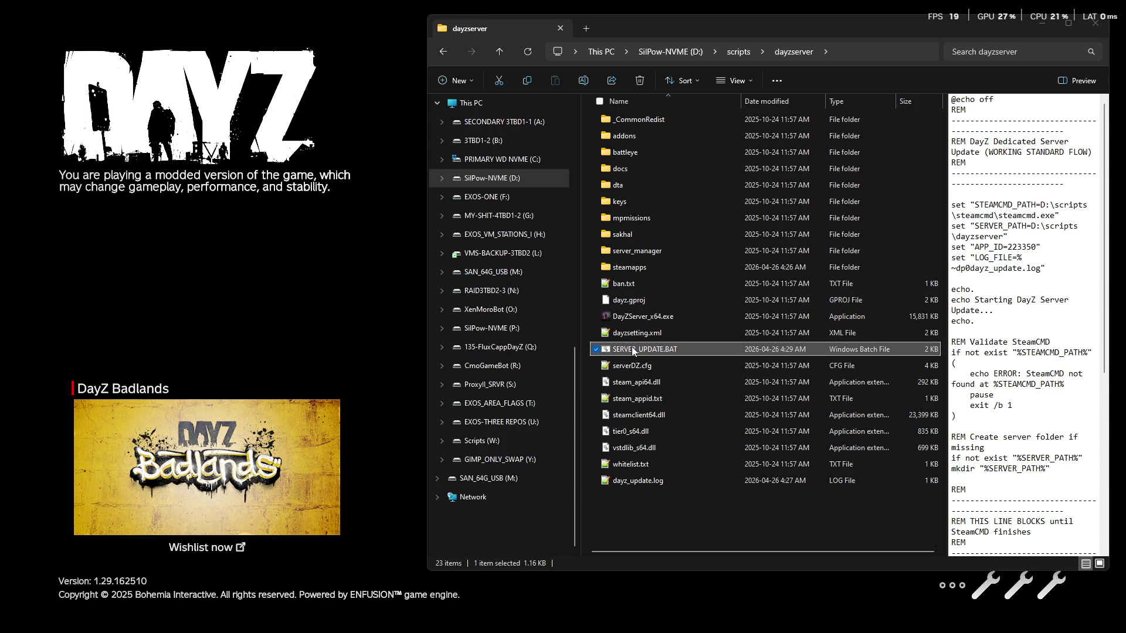
double_click(632, 350)
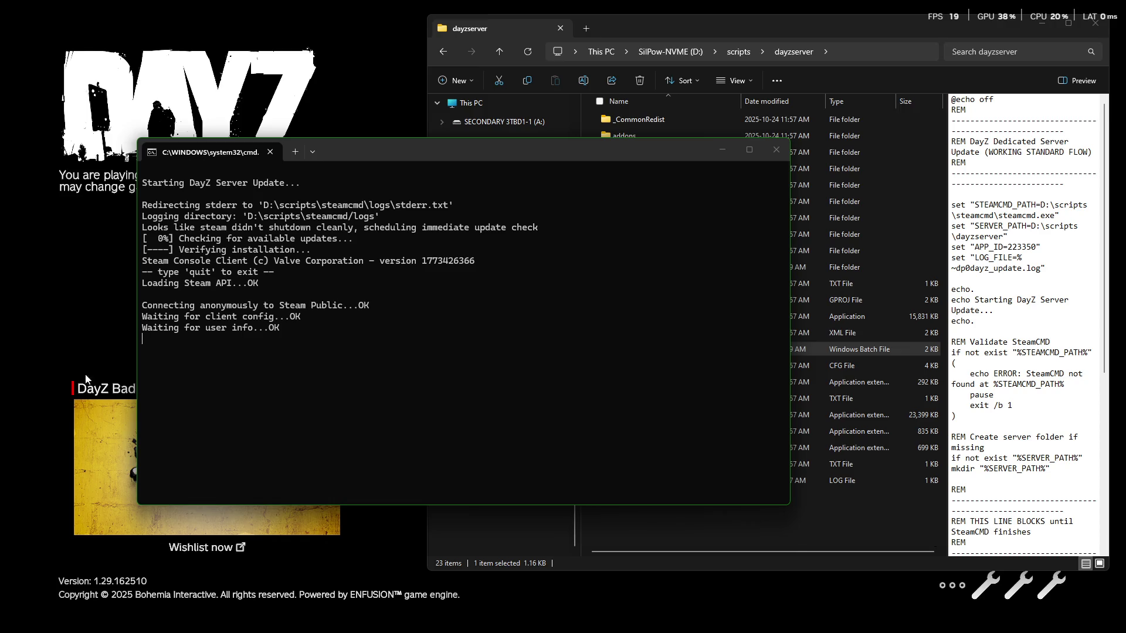
left_click(734, 28)
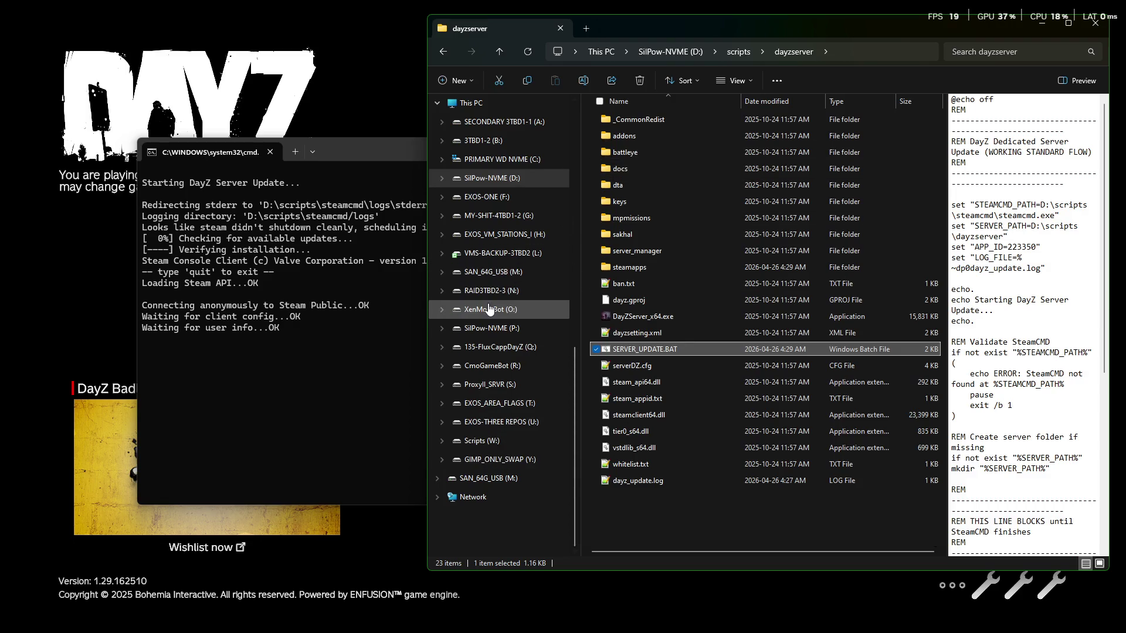
left_click(495, 215)
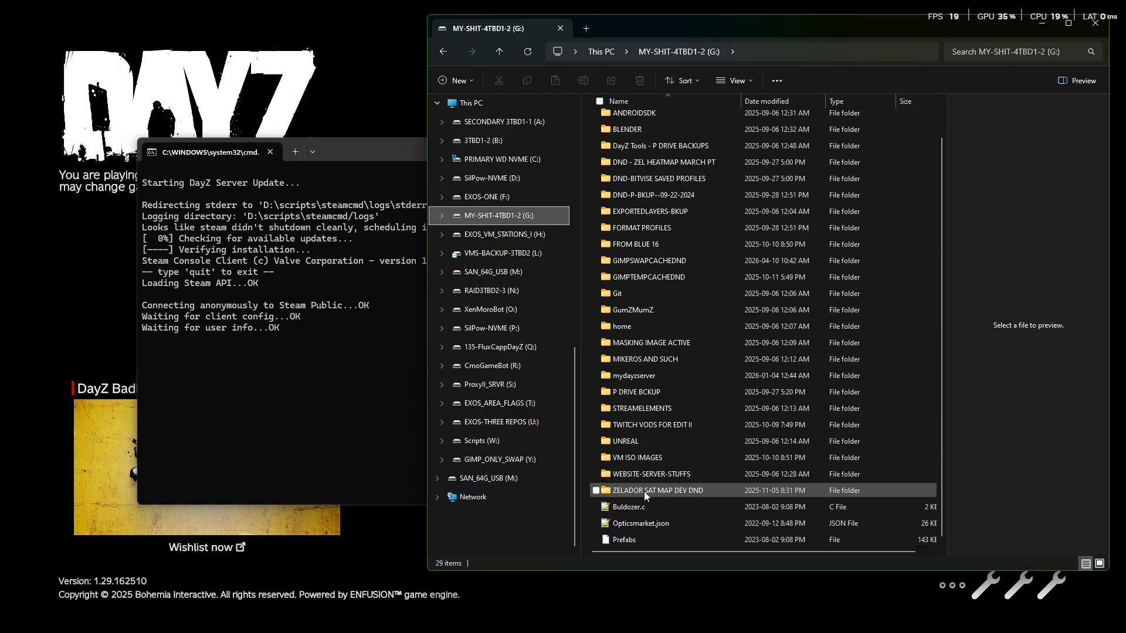
Step: In G:\GumZMumZ, open SCCUC.bat in Notepad++, then open the batchprocesses folder
double_click(630, 310)
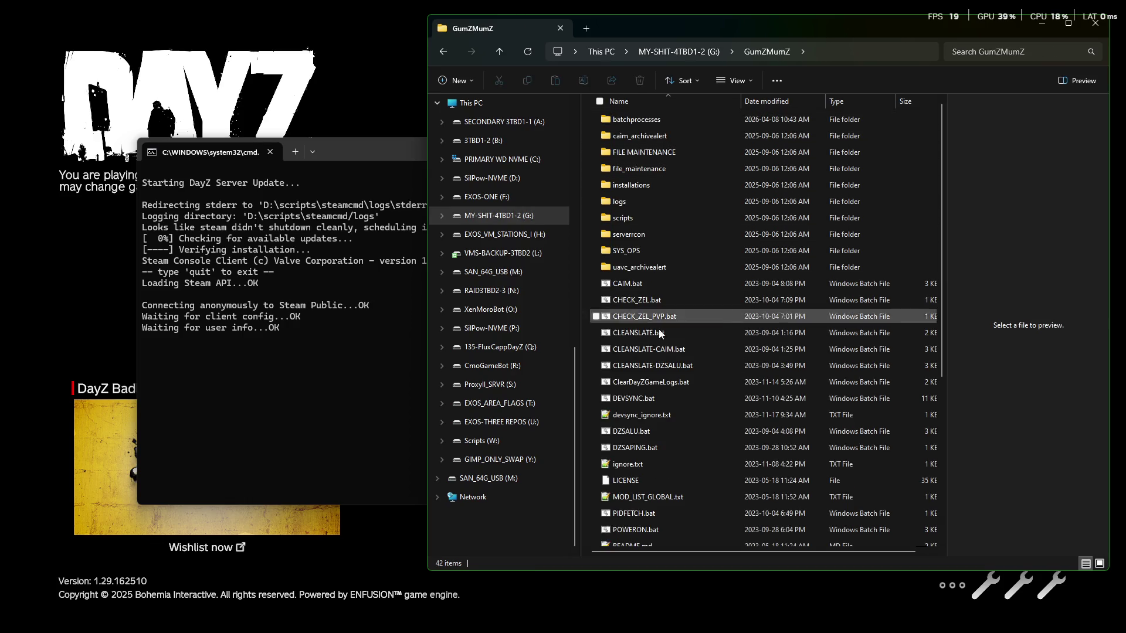
scroll(667, 434, "down", 5)
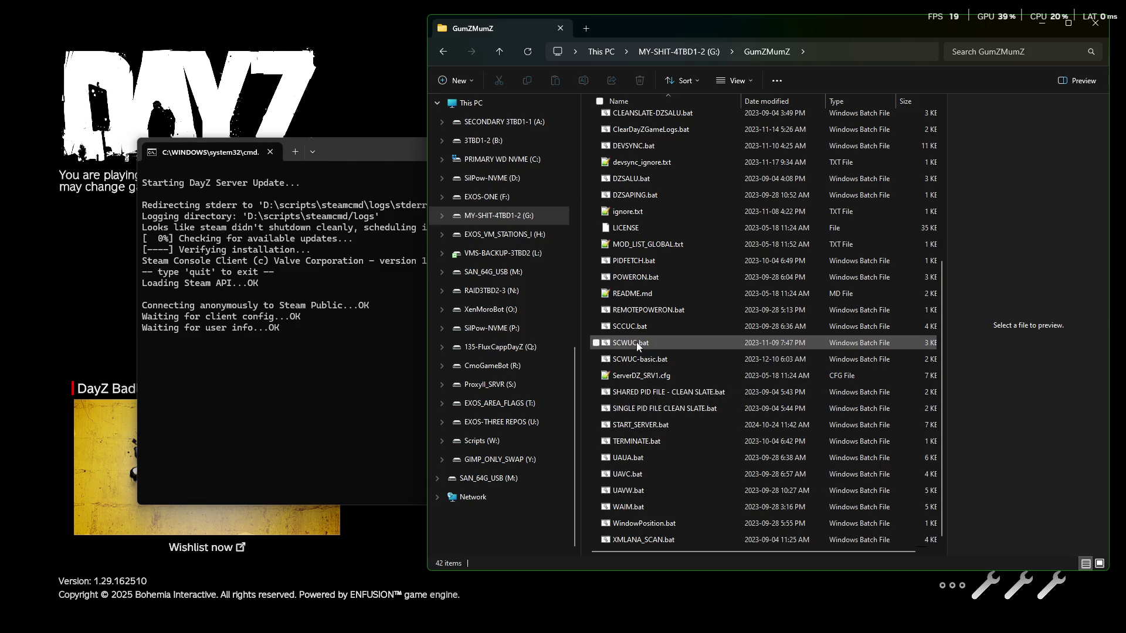
left_click(635, 327)
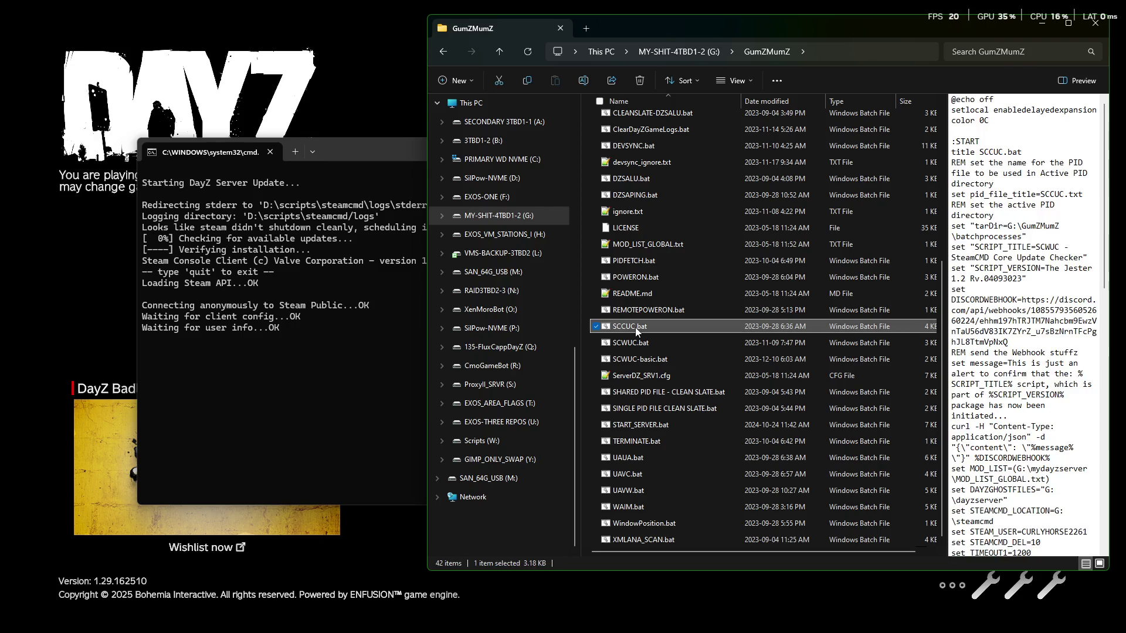
right_click(635, 327)
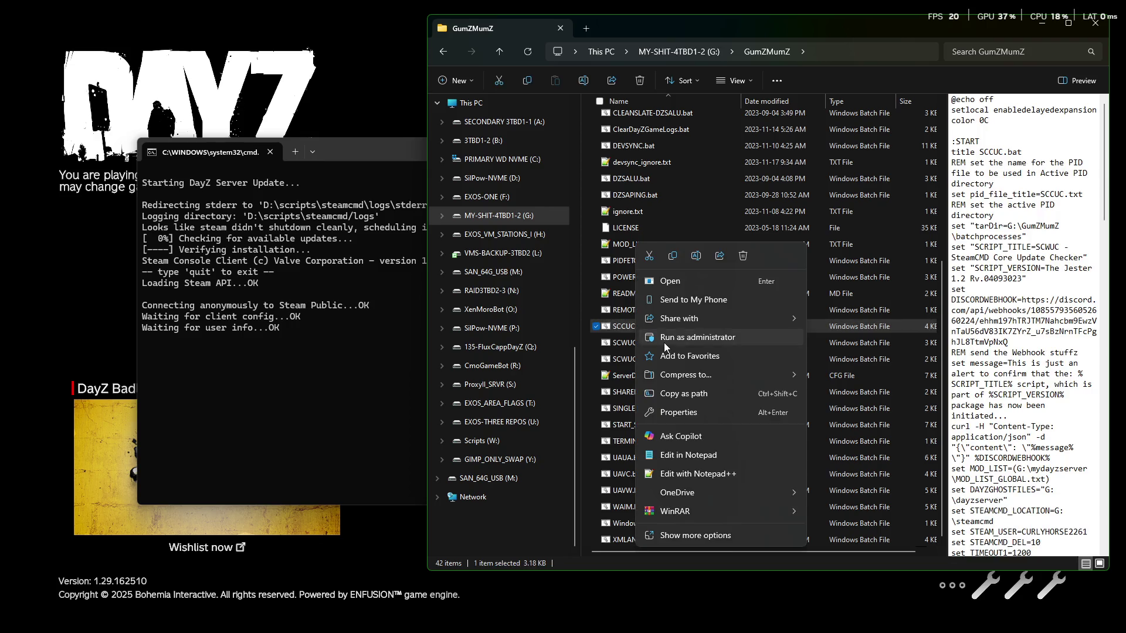
left_click(671, 476)
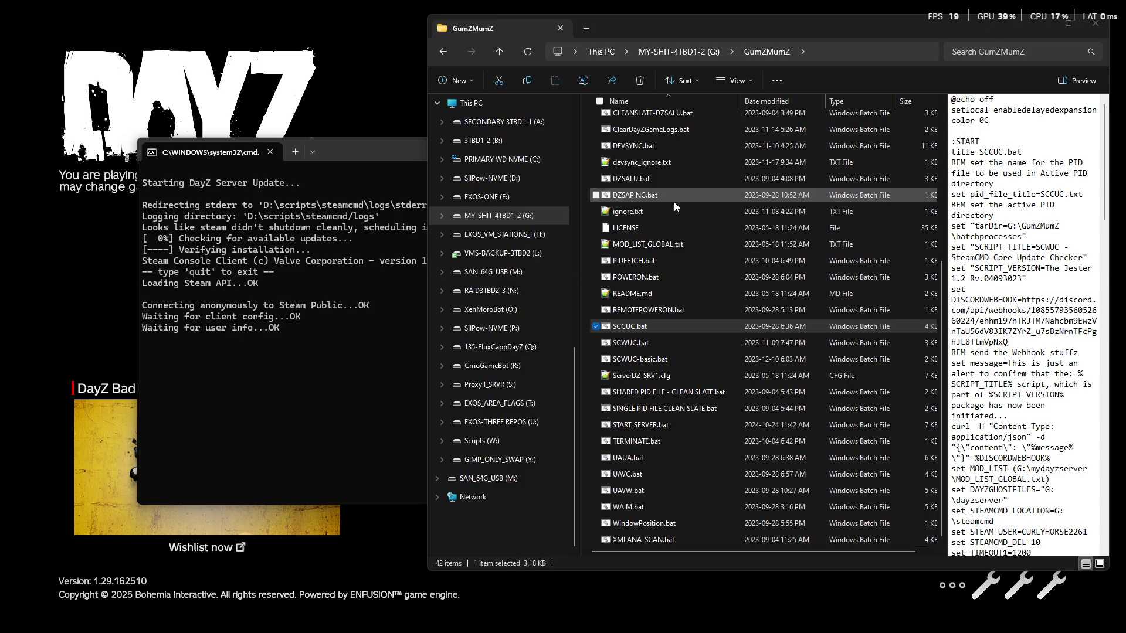
scroll(686, 221, "up", 5)
double_click(635, 122)
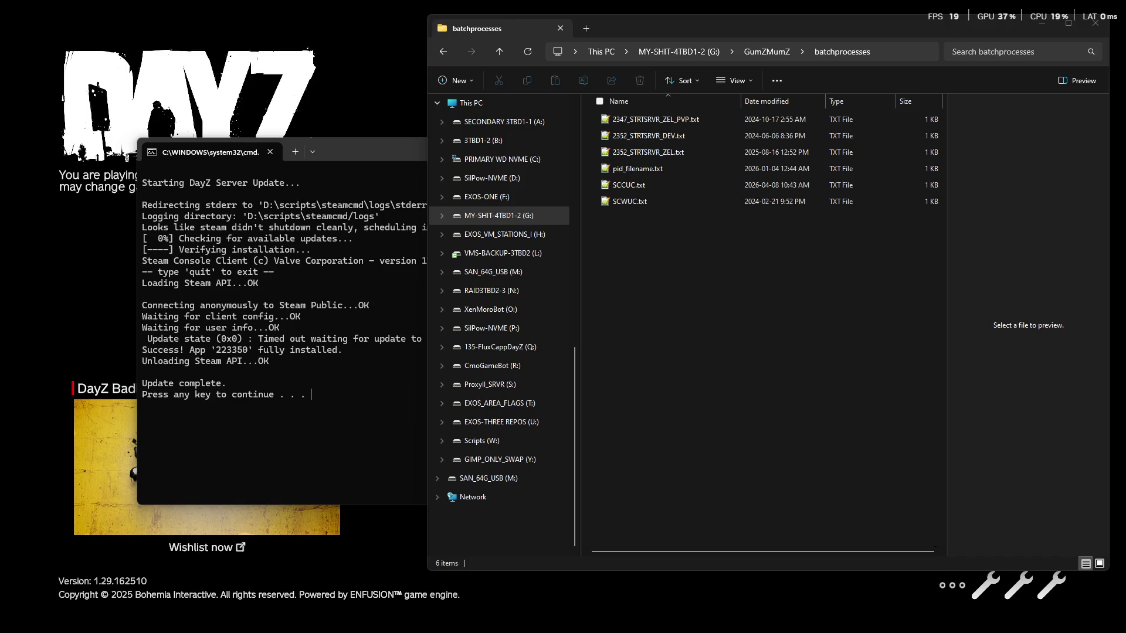
Step: Dismiss the finished 'Update complete' console and go up to the GumZMumZ folder
left_click(353, 406)
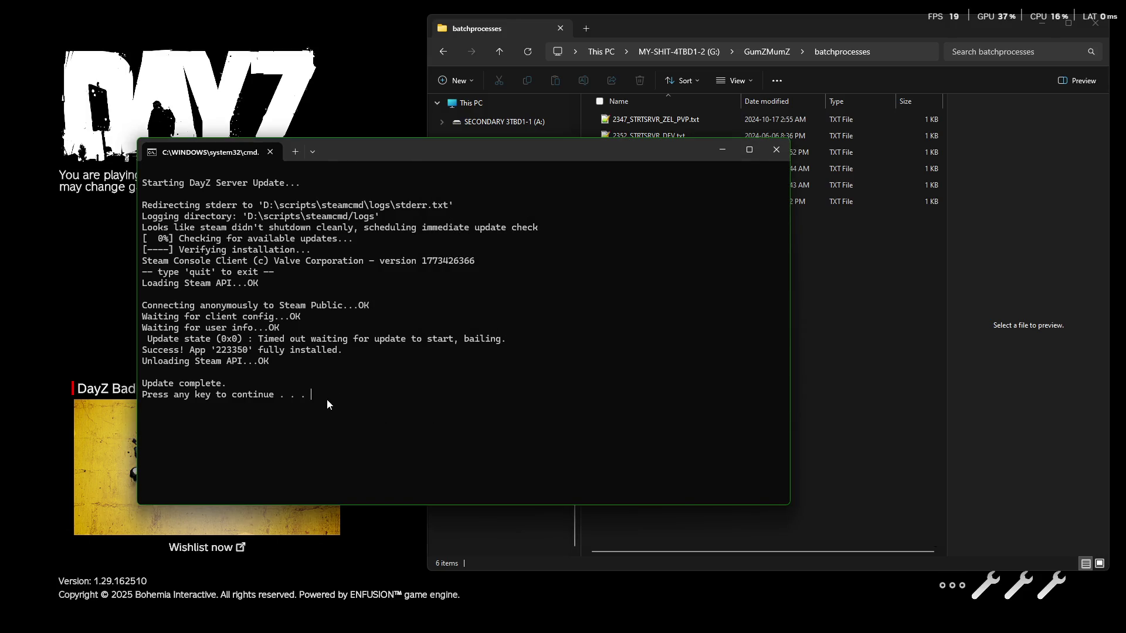
key("Return")
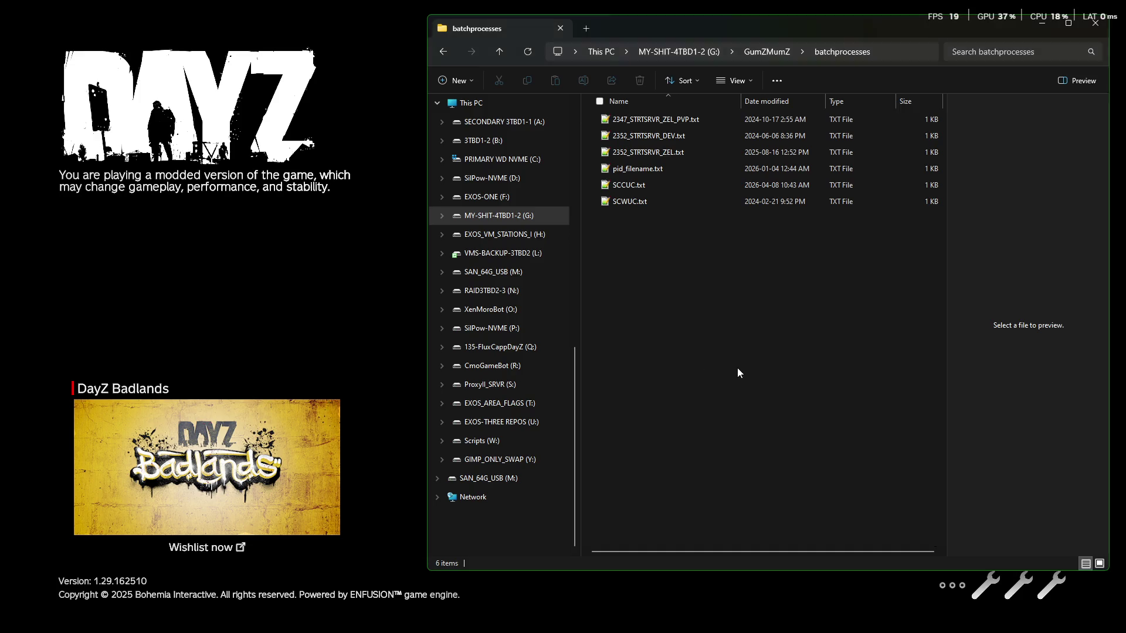
left_click(641, 52)
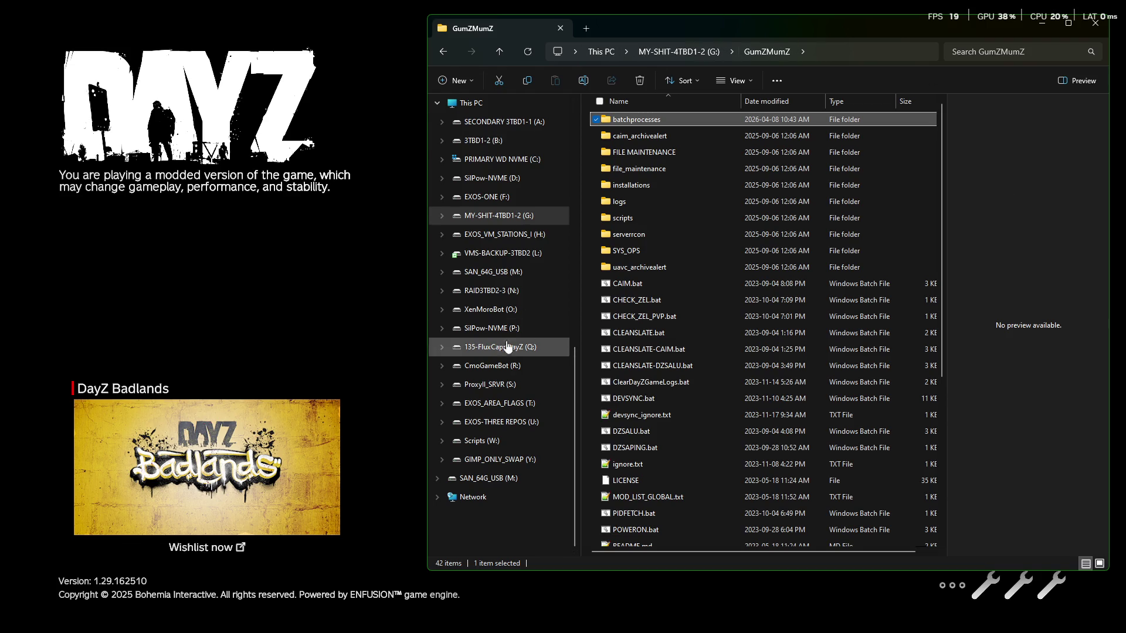
Step: Browse to D:\scripts\dayzserver, briefly checking the steamcmd folder on the way
left_click(489, 178)
scroll(696, 404, "down", 1)
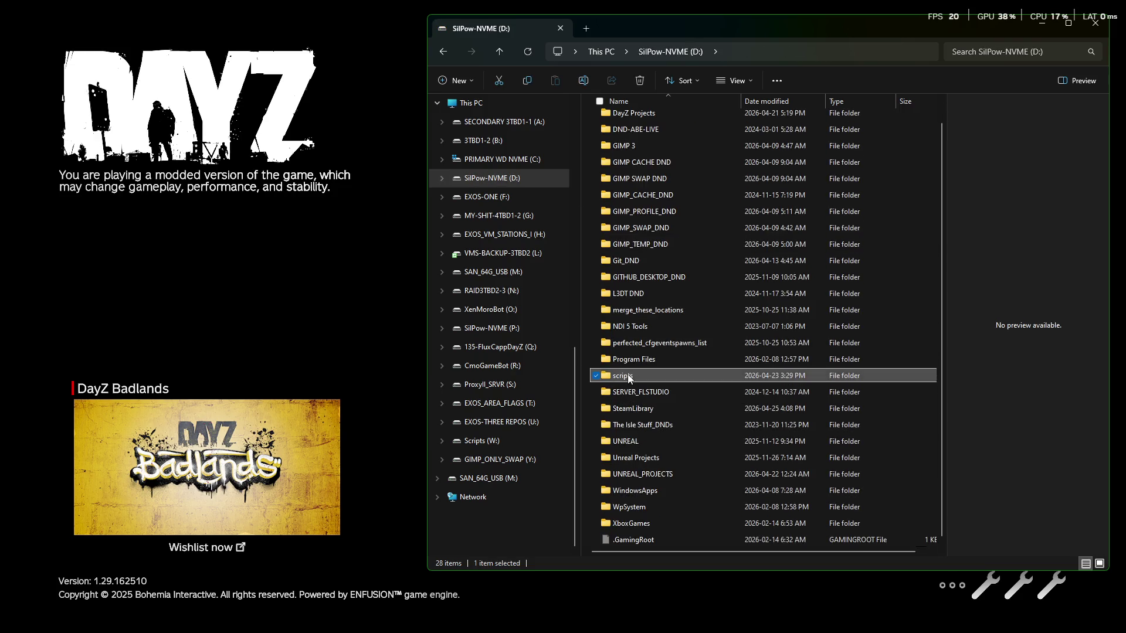
double_click(623, 375)
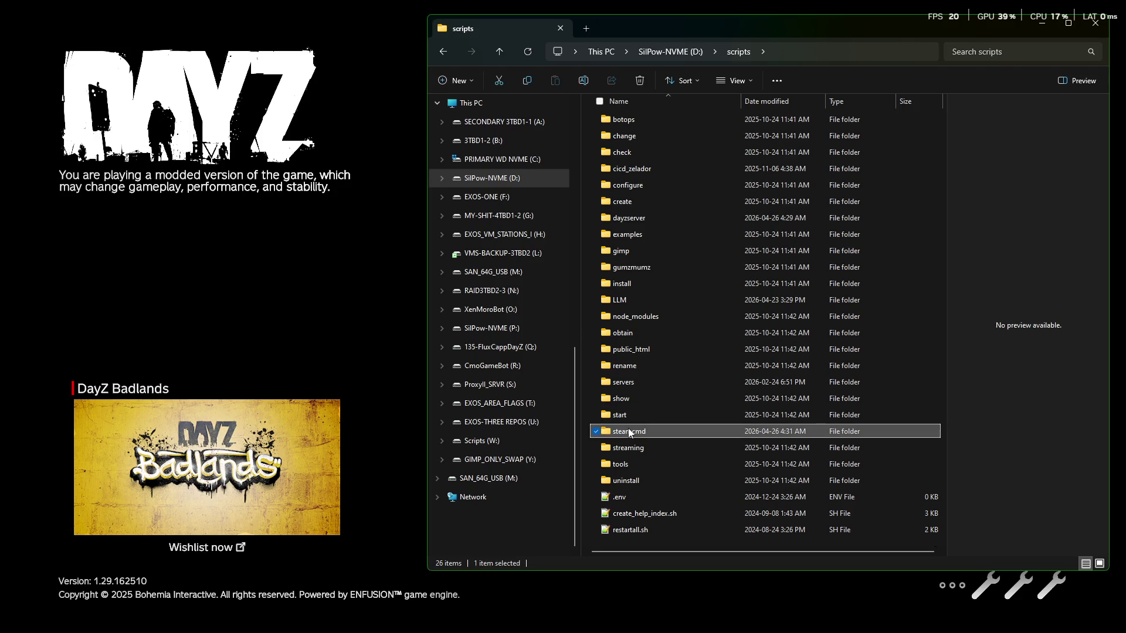
double_click(628, 432)
key("alt+Left")
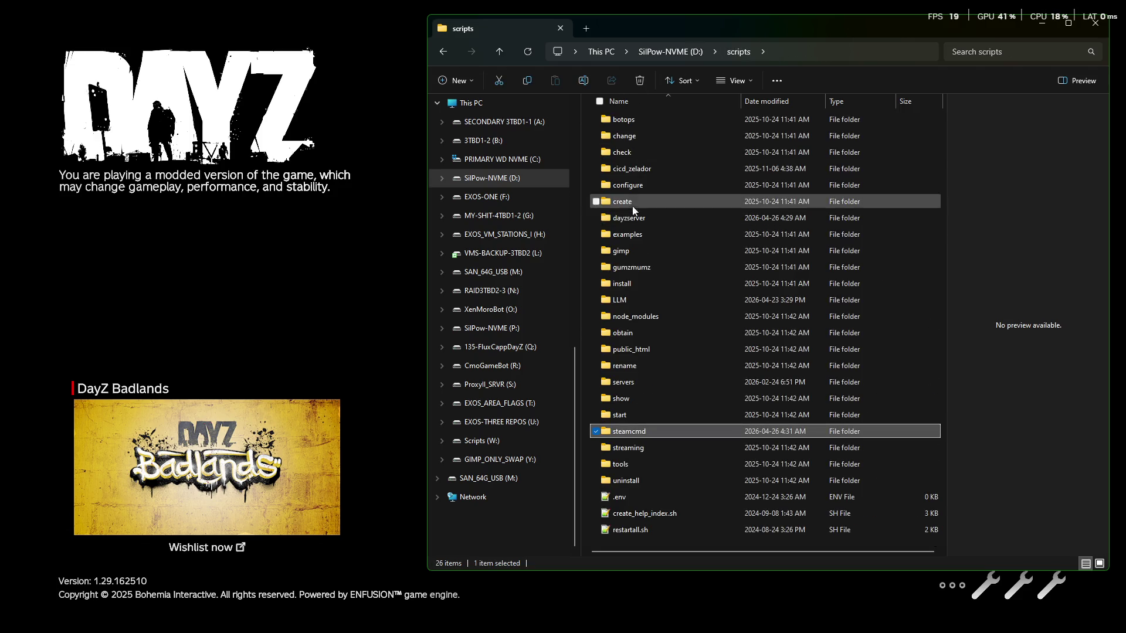
double_click(639, 217)
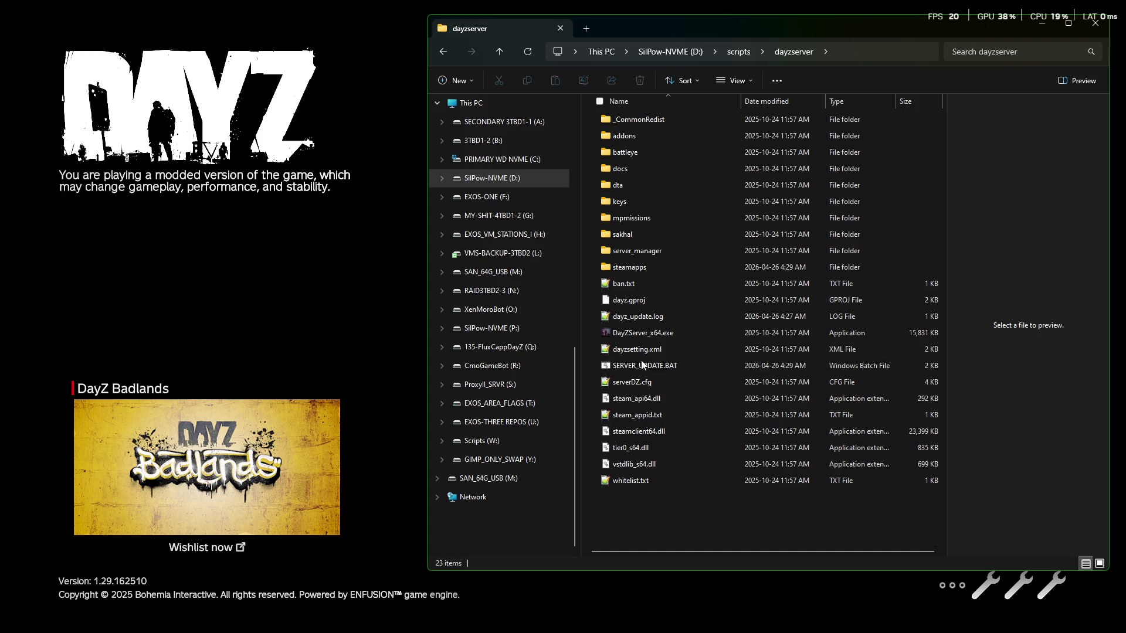
Step: Copy SERVER_UPDATE.BAT and switch to the Scripts (W:) drive
left_click(640, 361)
right_click(640, 361)
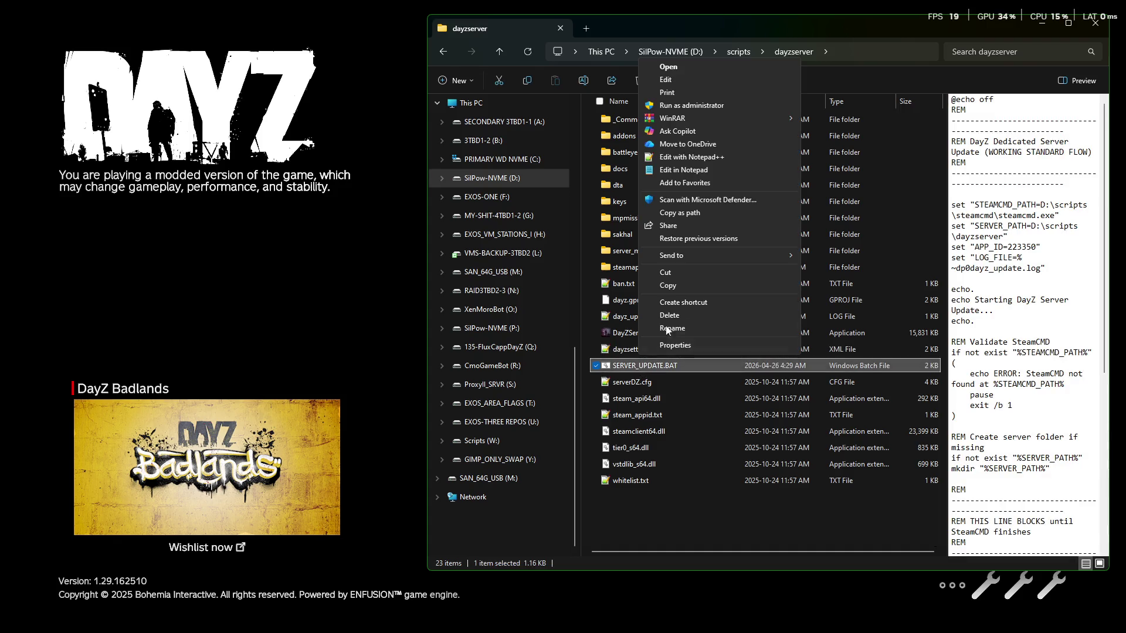
left_click(669, 285)
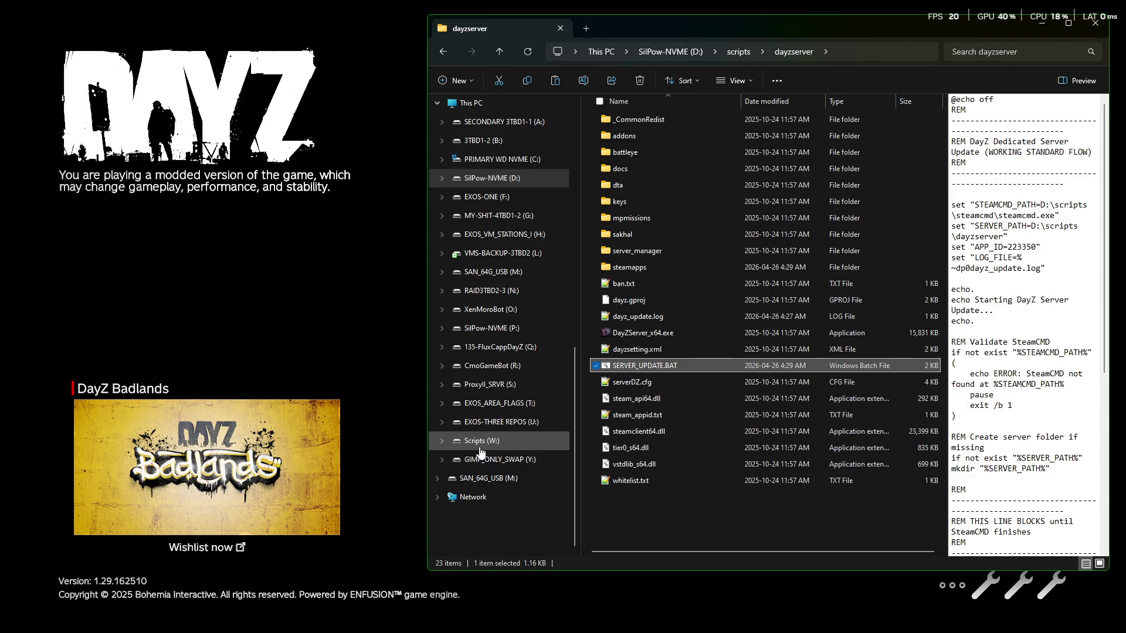
left_click(481, 441)
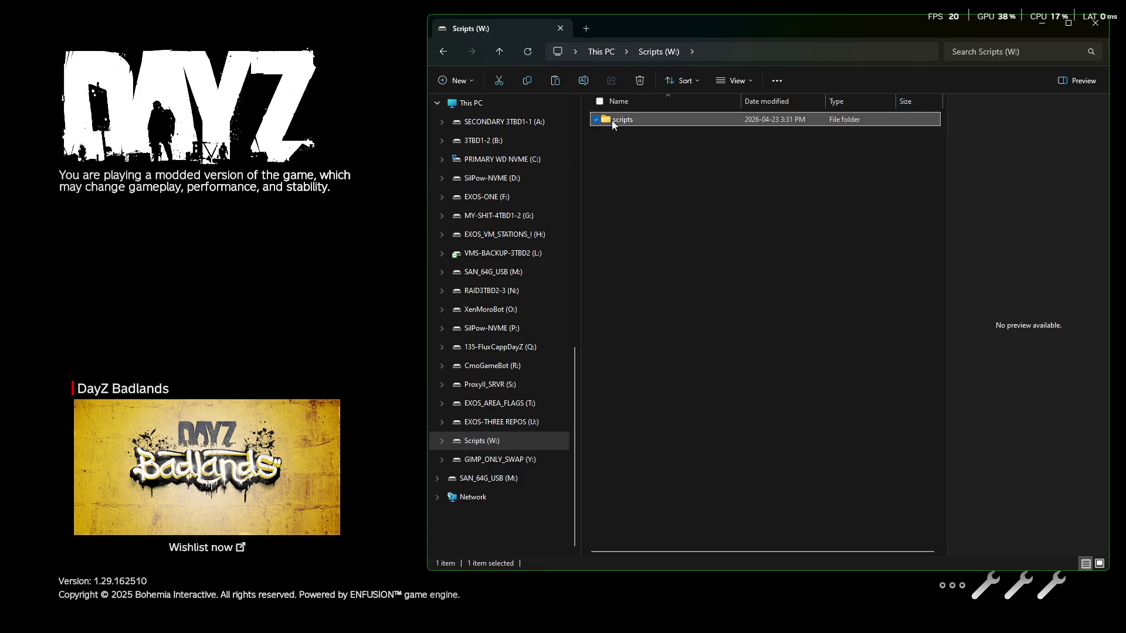
Step: Paste SERVER_UPDATE.BAT into W:\scripts\dayzserver and preview its contents
double_click(622, 120)
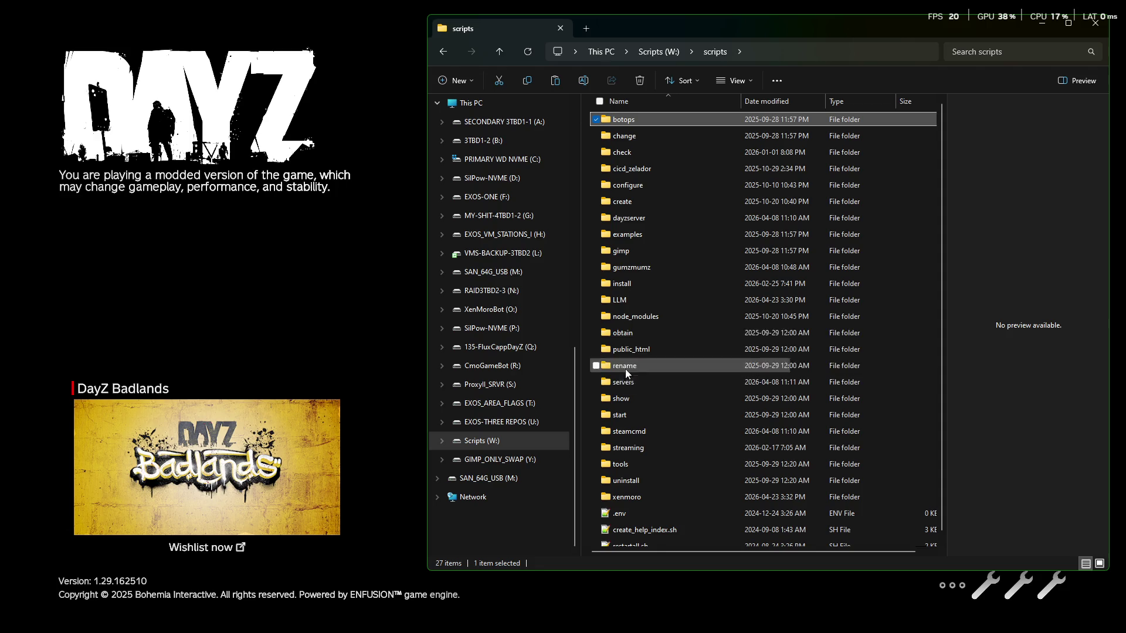
double_click(628, 218)
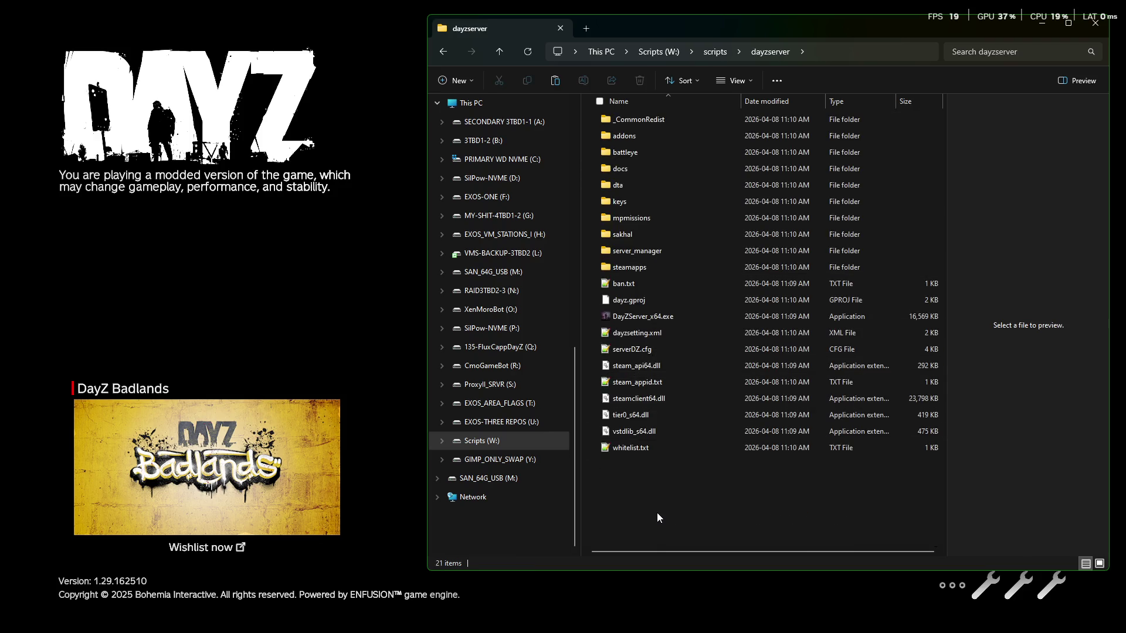
right_click(657, 512)
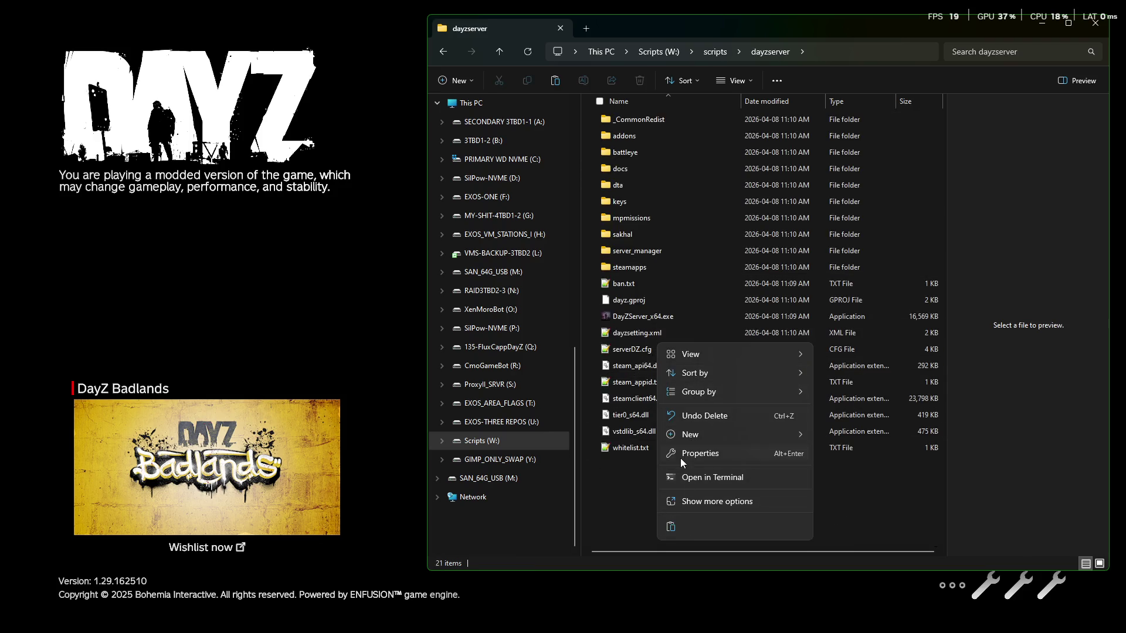
left_click(674, 526)
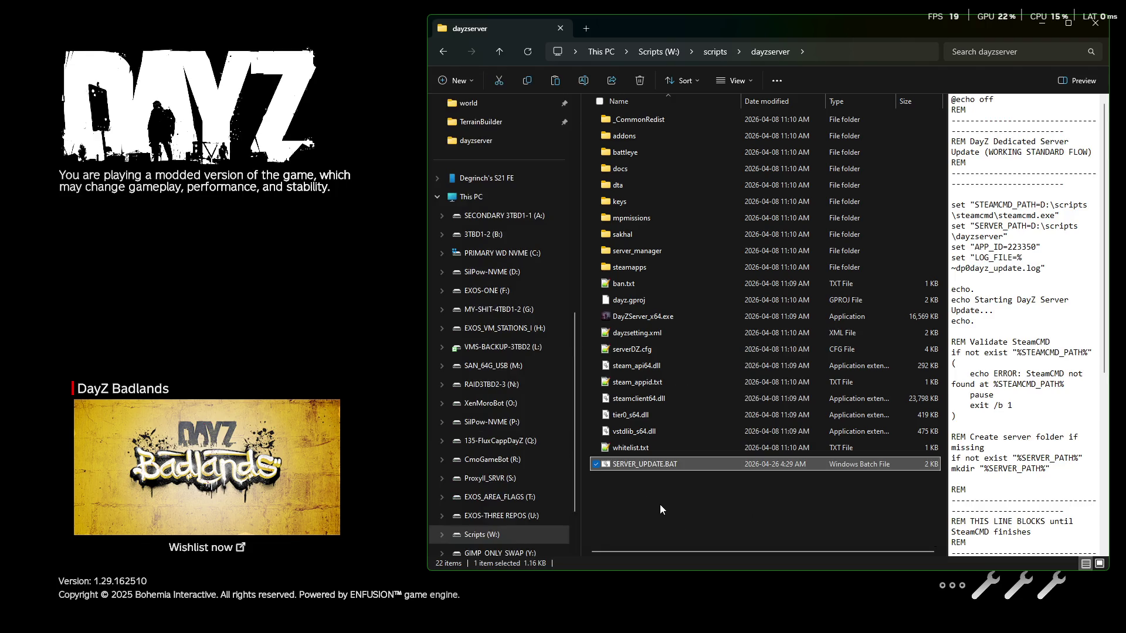
left_click(659, 504)
left_click(631, 465)
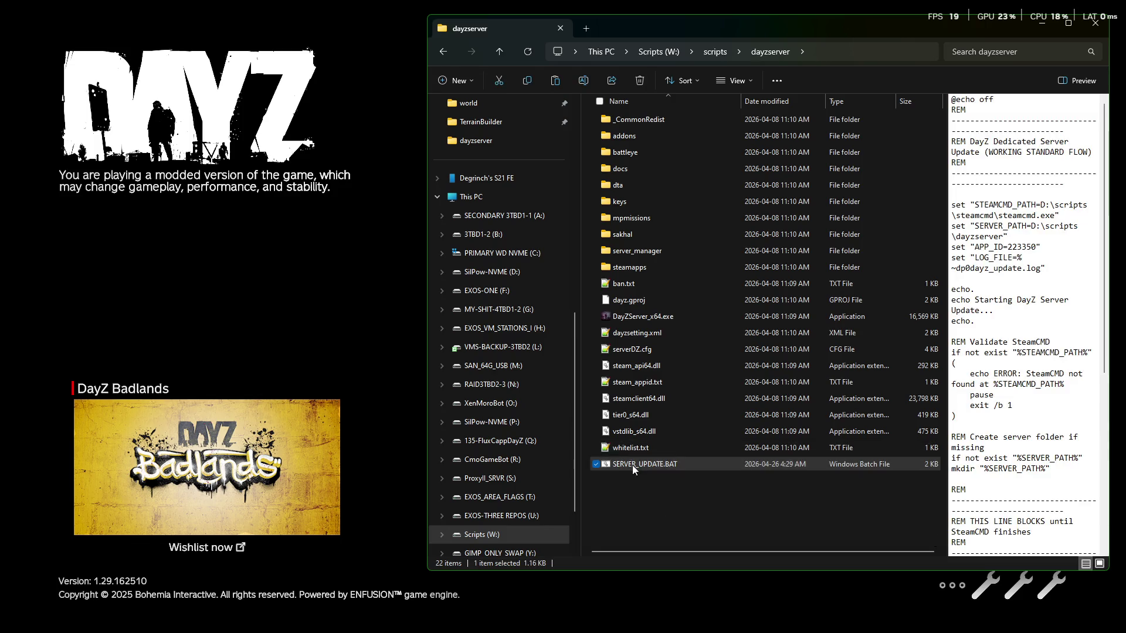
right_click(632, 466)
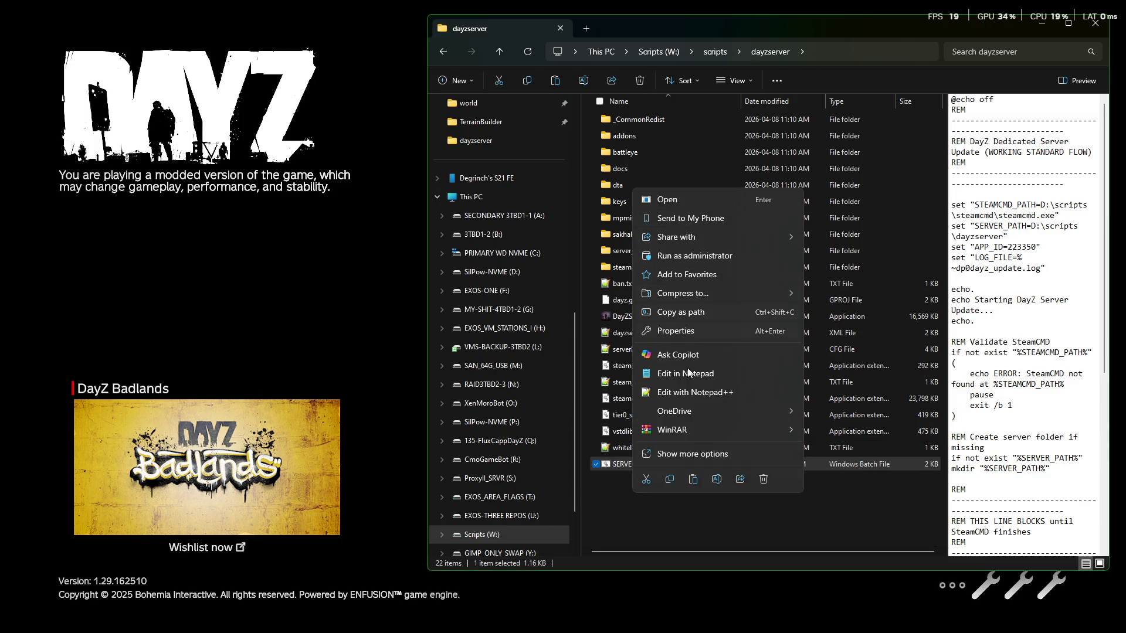
left_click(687, 392)
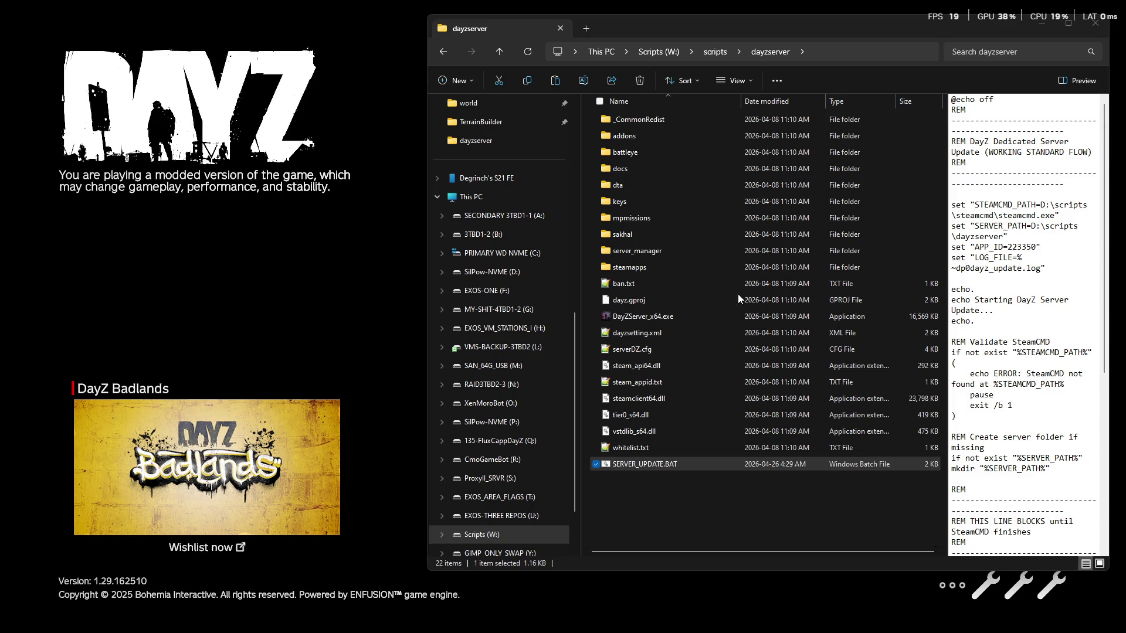
Step: Reopen dayzserver, run SERVER_UPDATE.BAT, and narrow its console to reveal the folder beside it
left_click(714, 52)
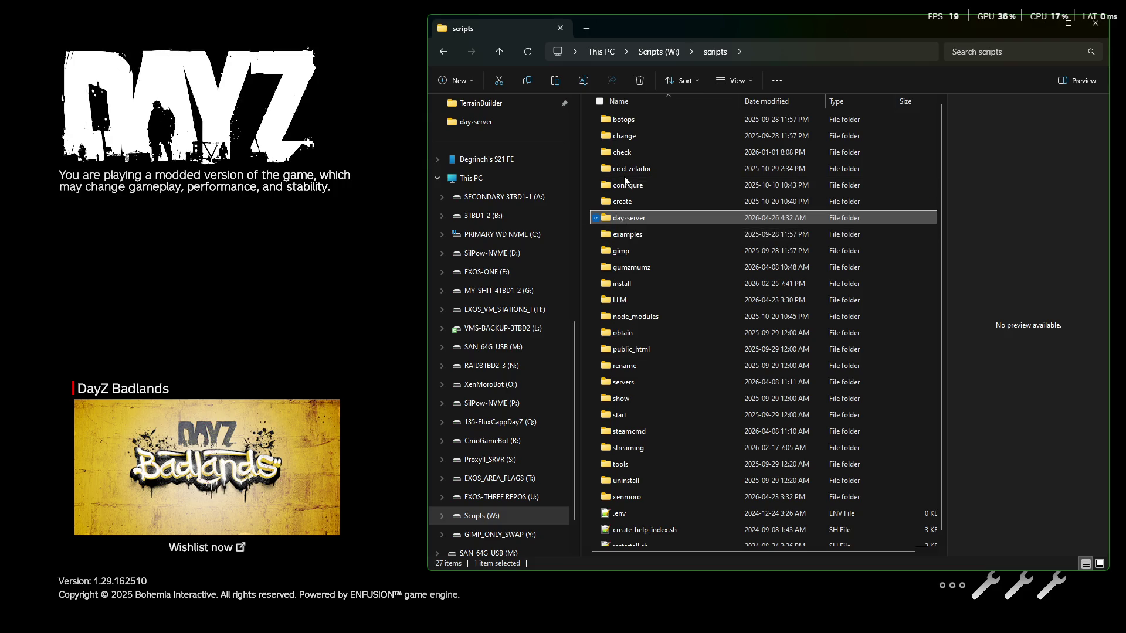
left_click(624, 217)
double_click(674, 220)
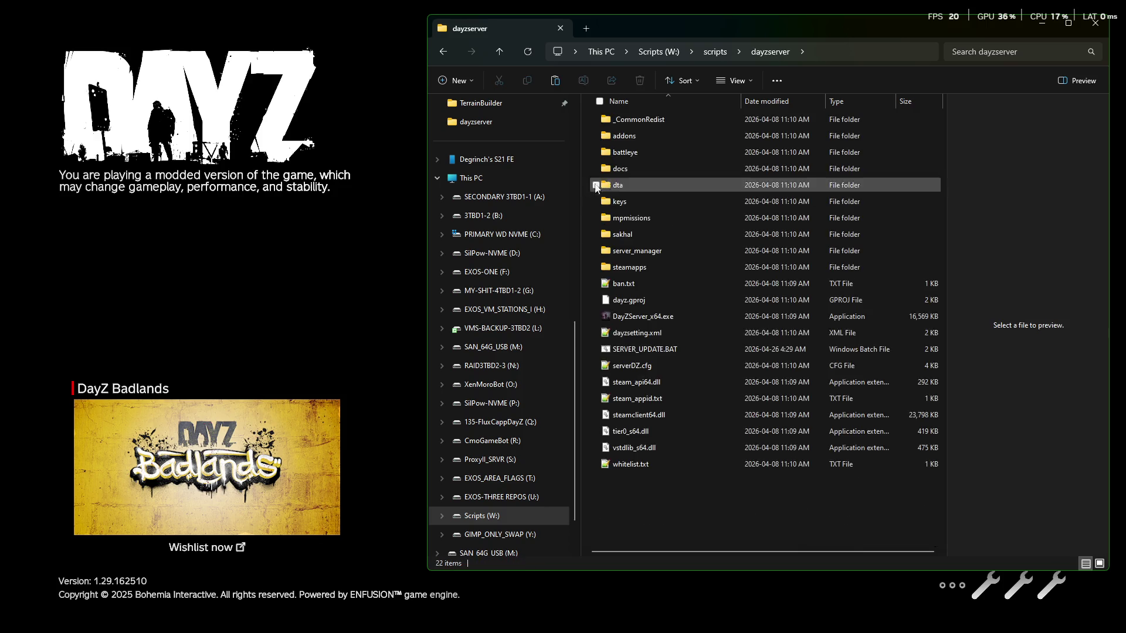
double_click(646, 351)
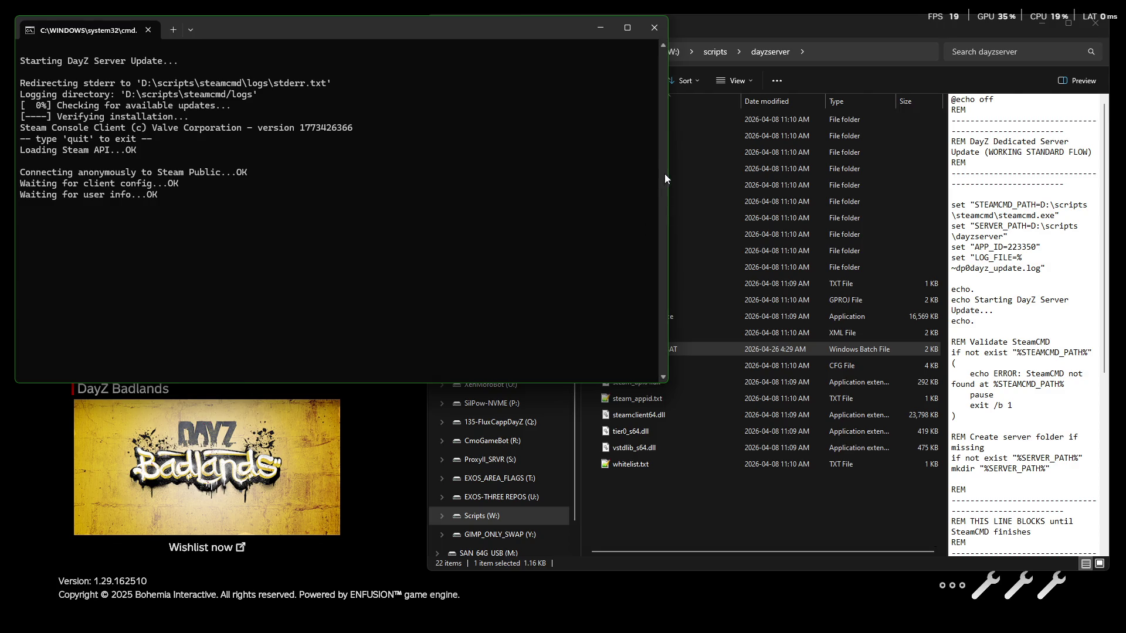
left_click_drag(667, 174, 418, 177)
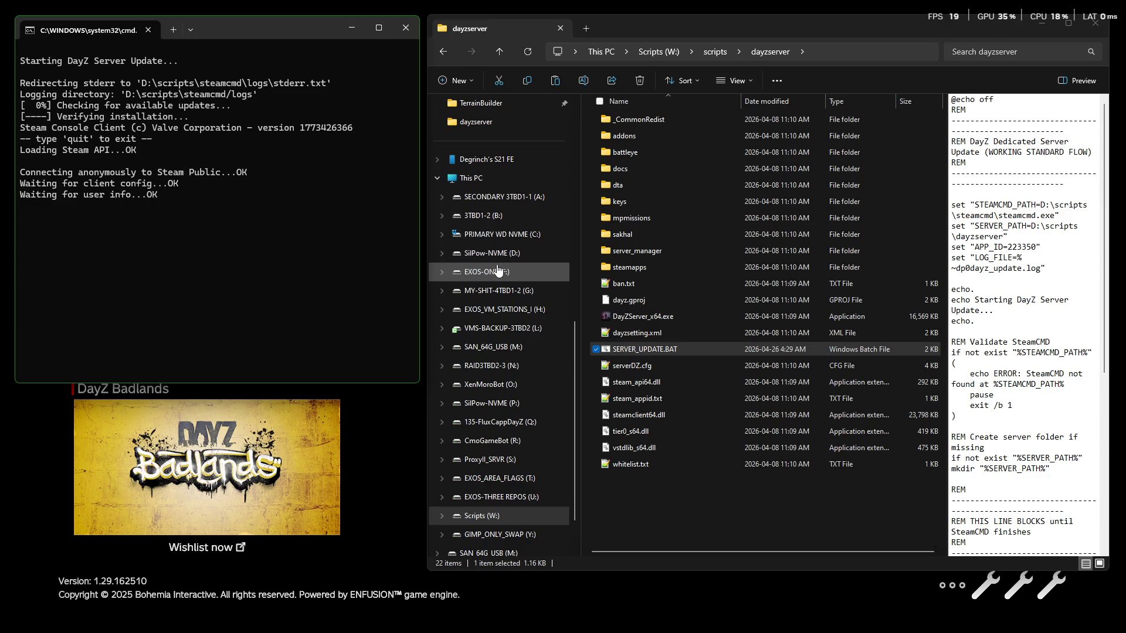
right_click(497, 253)
Step: Open D: in a new tab and drill down through scripts\cicd_zelador to scan_all_folders_create_one_types_list
left_click(546, 319)
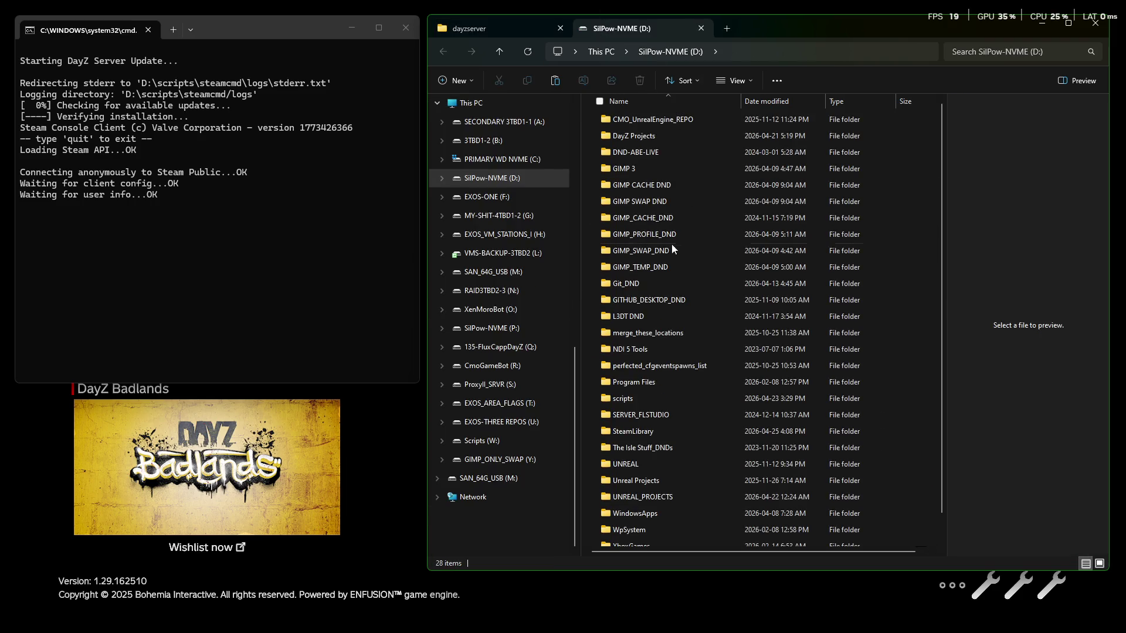
double_click(622, 398)
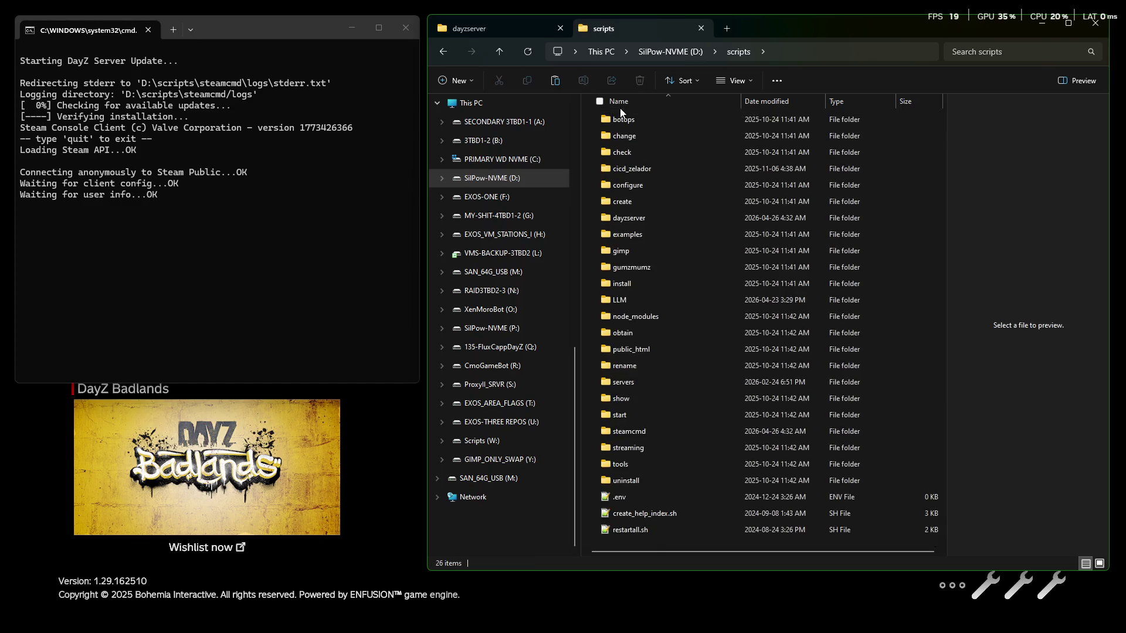
double_click(627, 168)
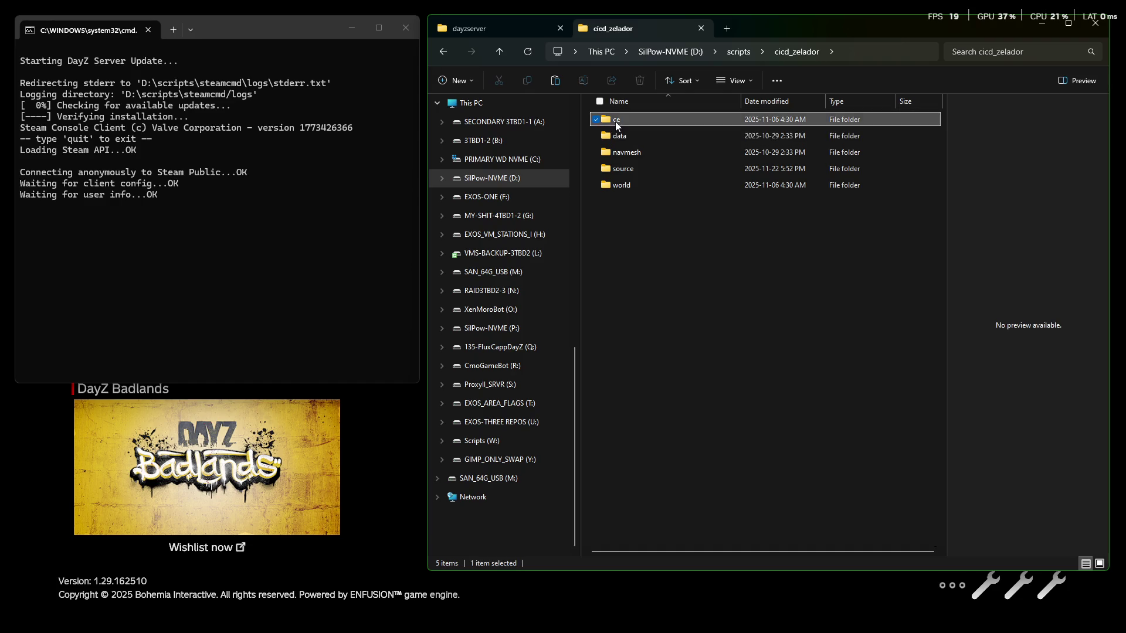
double_click(615, 119)
double_click(630, 119)
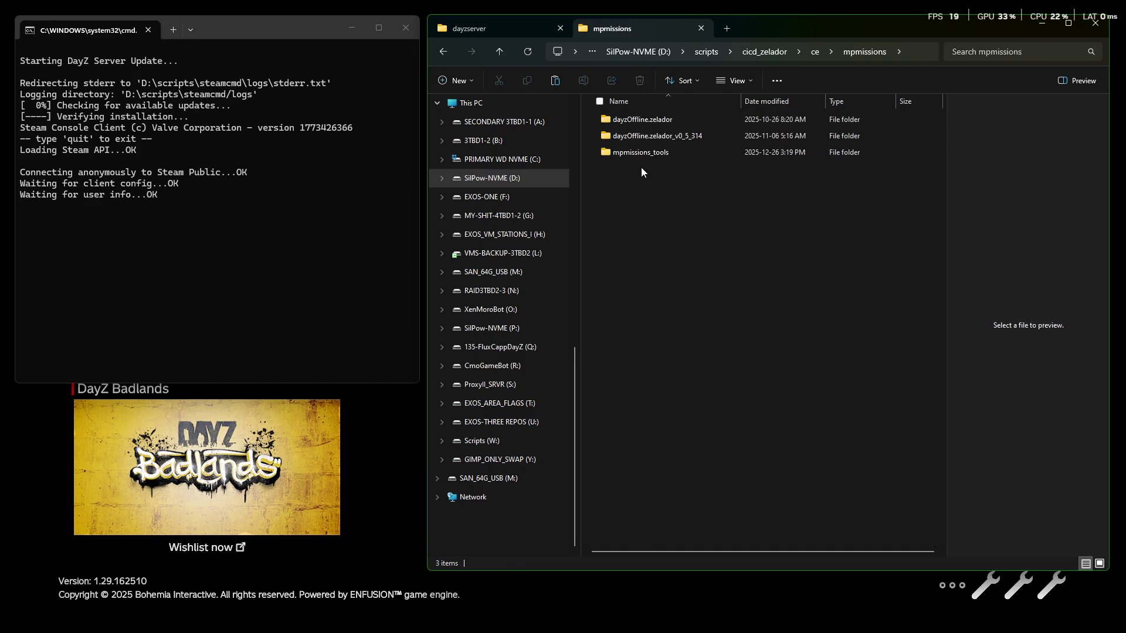
left_click(635, 153)
double_click(636, 152)
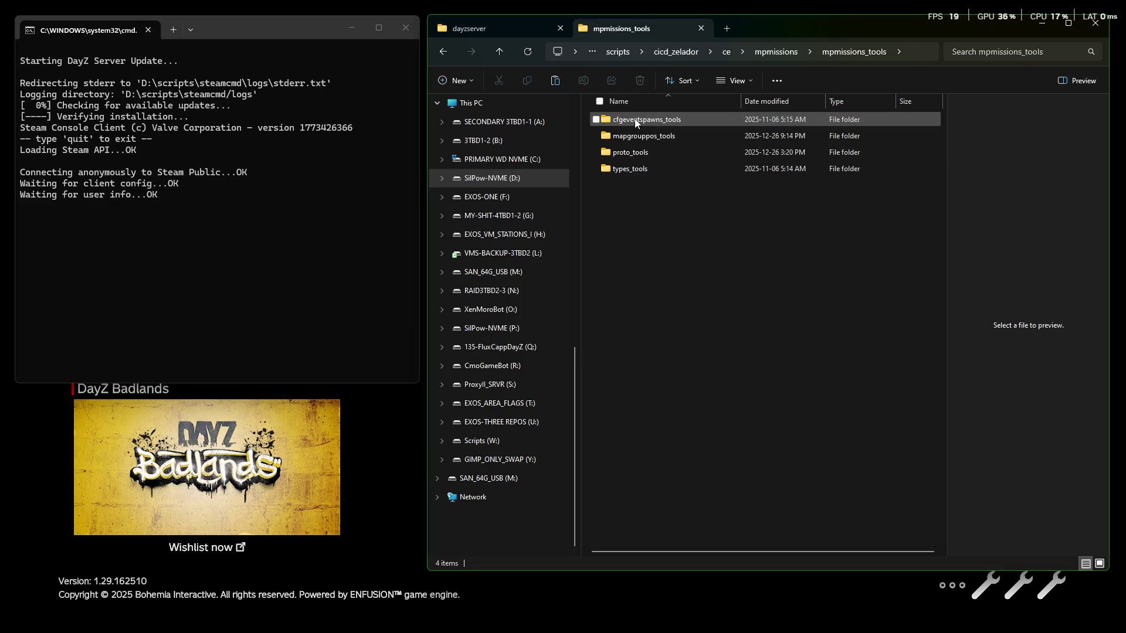
double_click(624, 171)
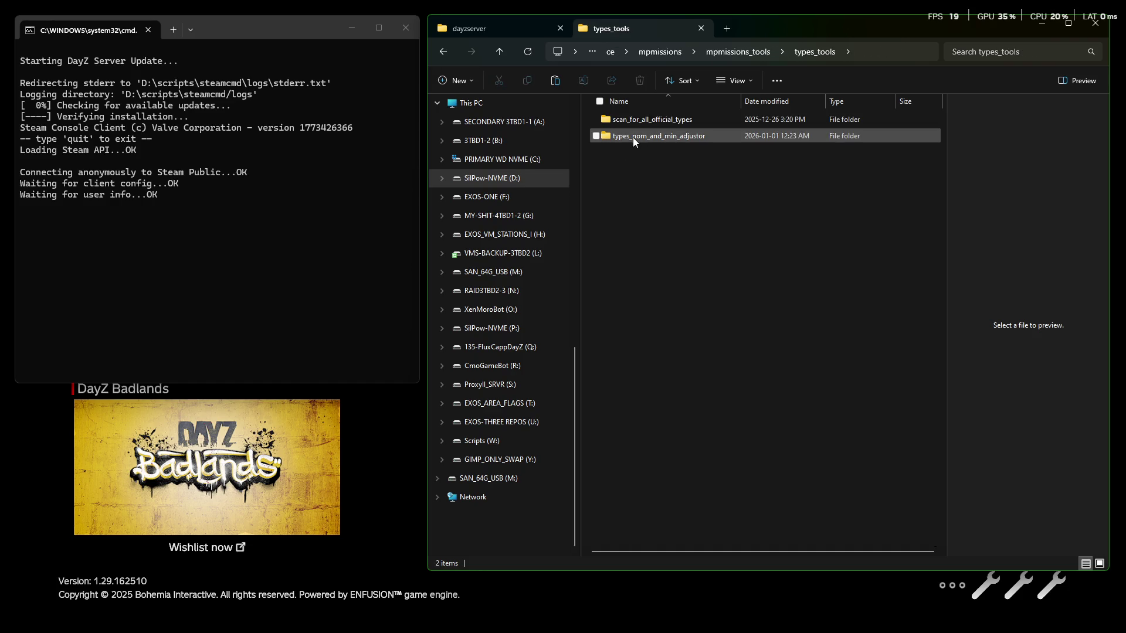
left_click(644, 121)
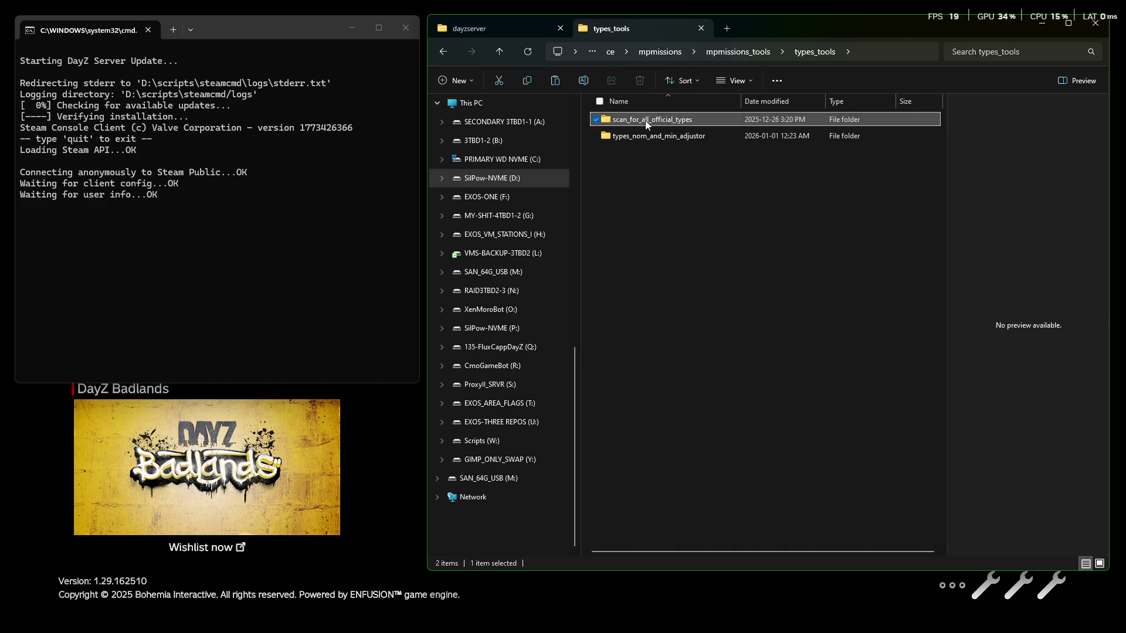
double_click(645, 121)
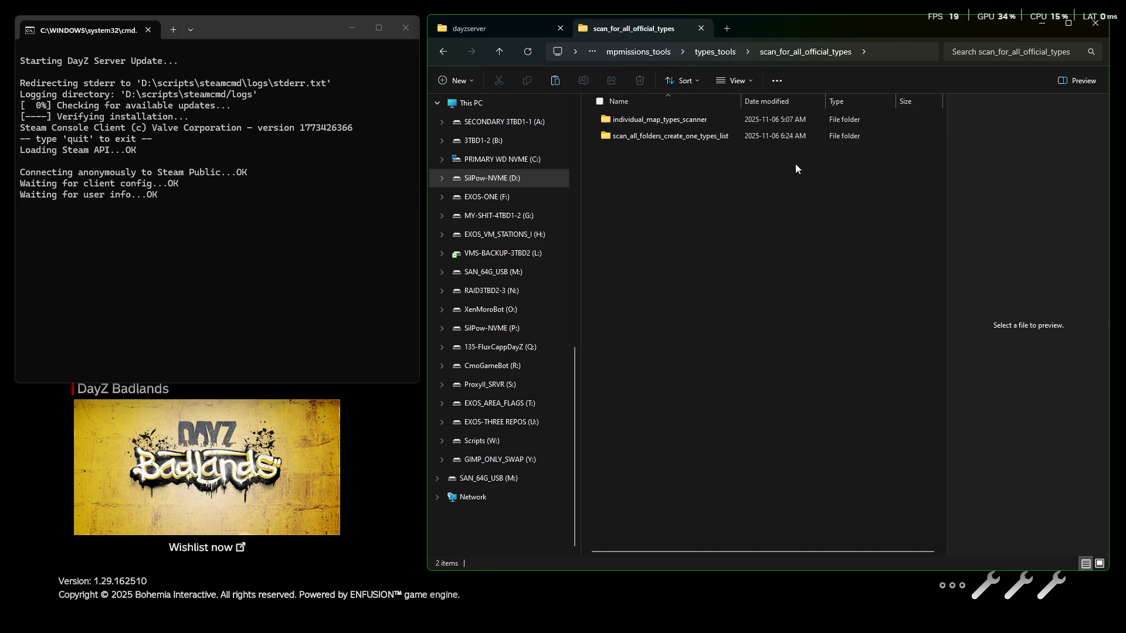
double_click(660, 136)
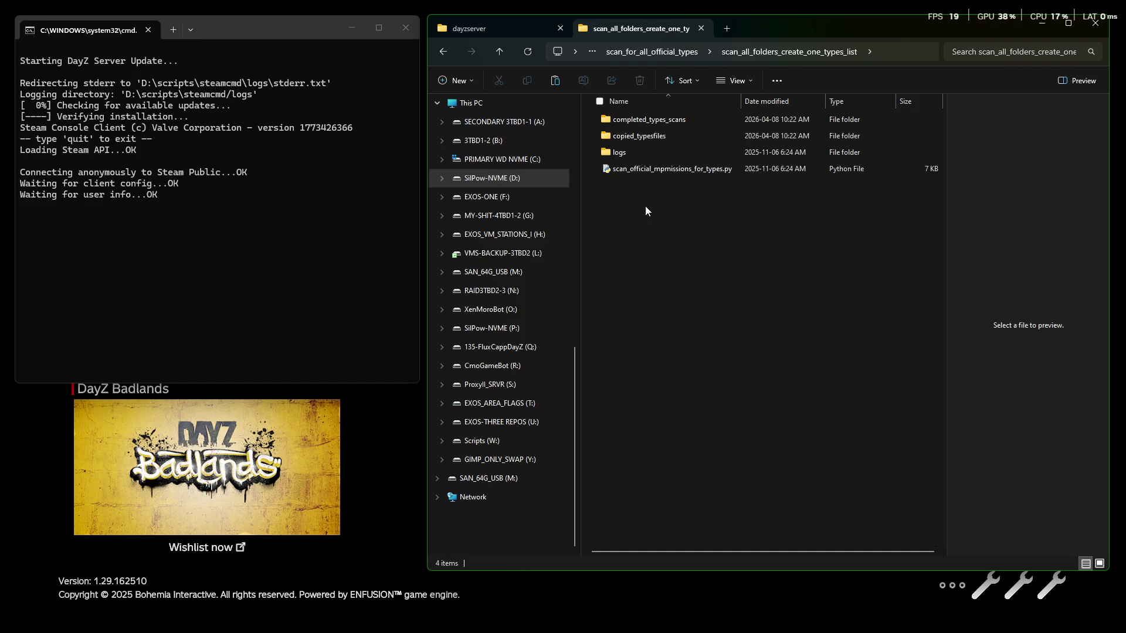
Step: Review scan_official_mpmissions_for_types.py in Notepad++, then close the scanner folder's tab
right_click(648, 169)
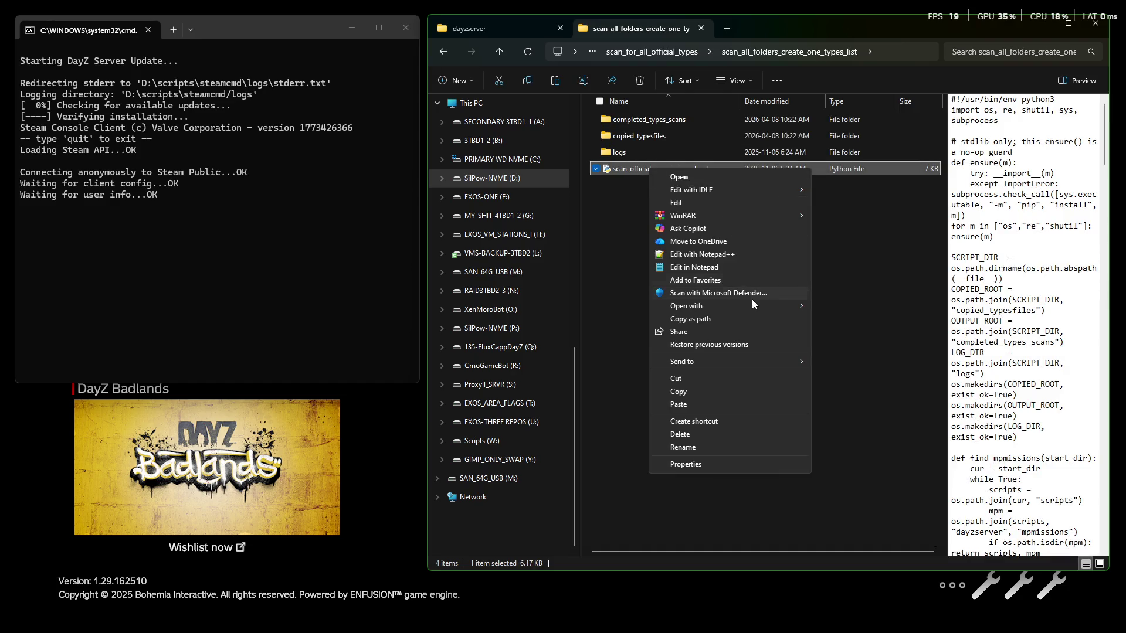
left_click(695, 253)
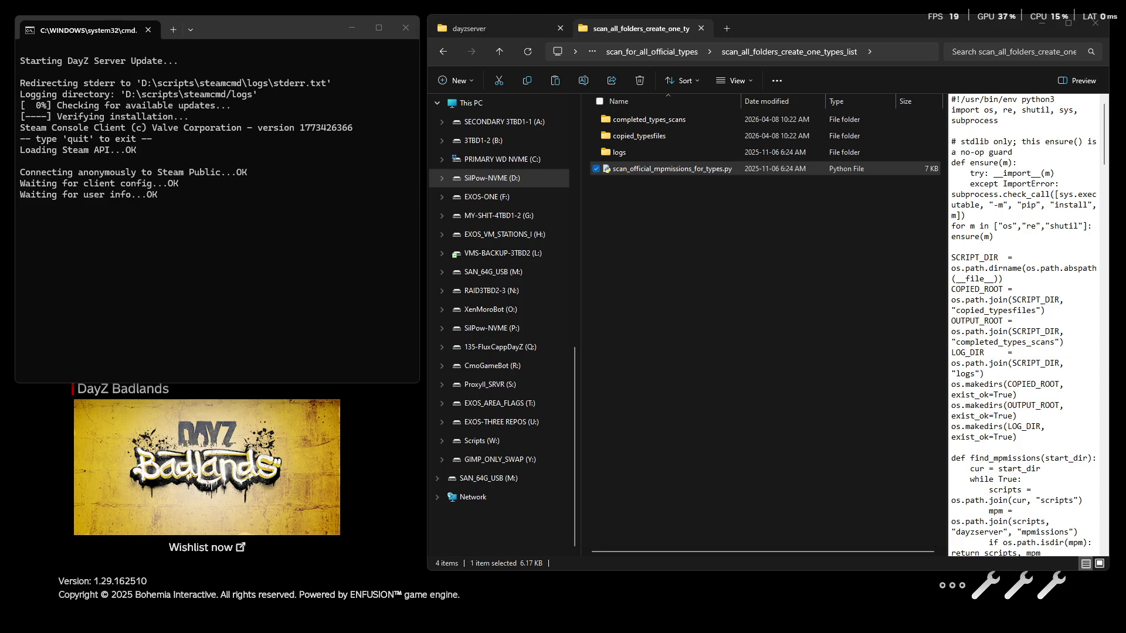
left_click(759, 294)
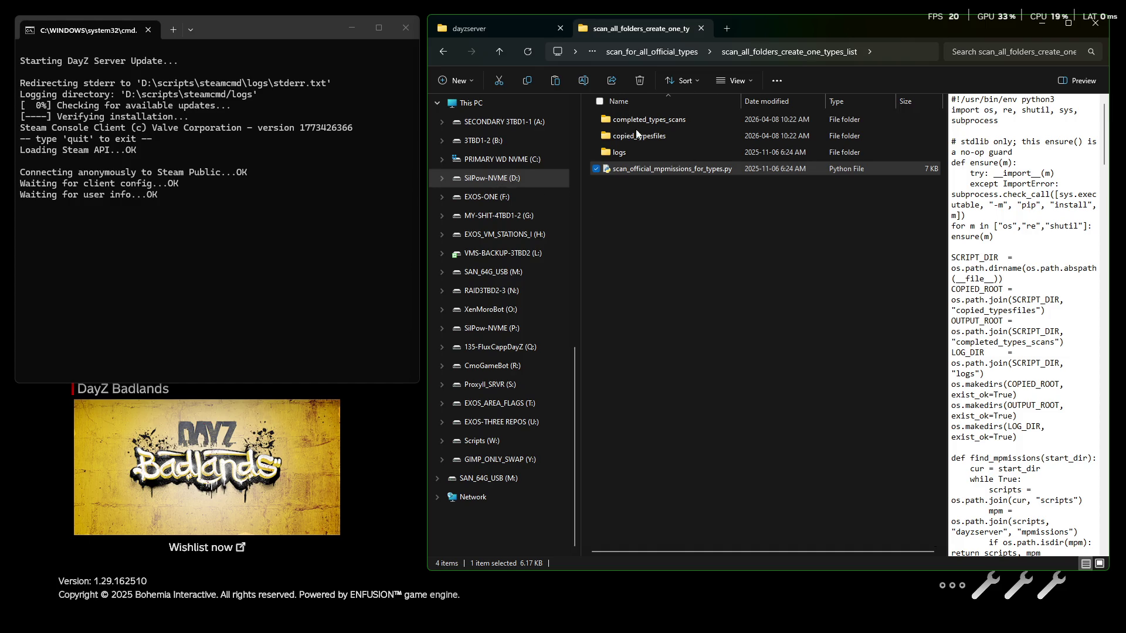
left_click(701, 28)
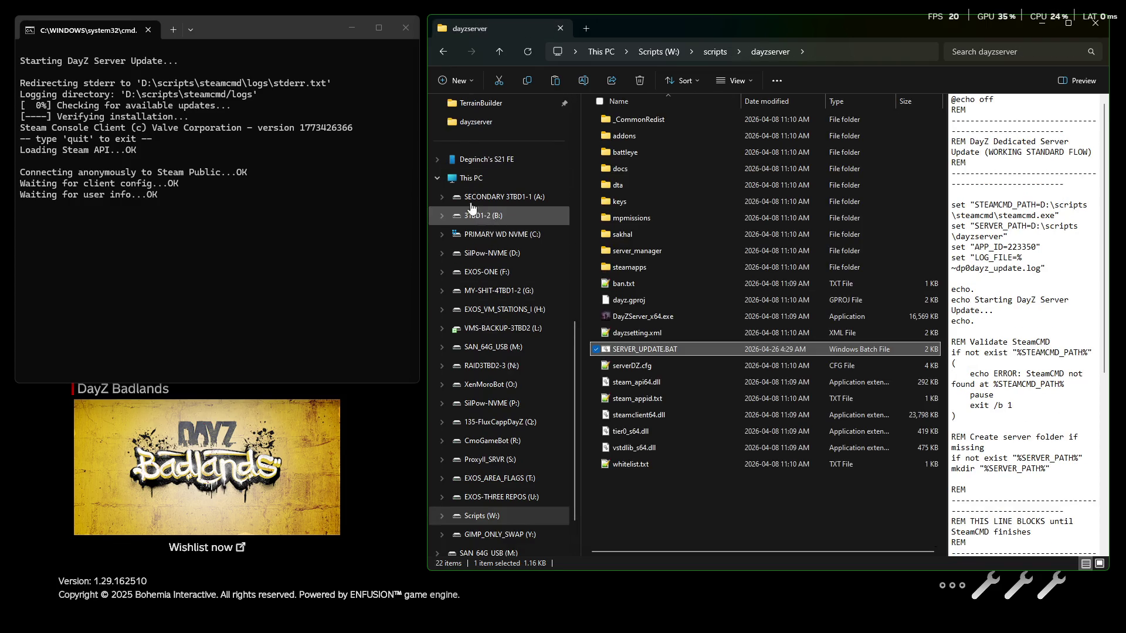
left_click(305, 25)
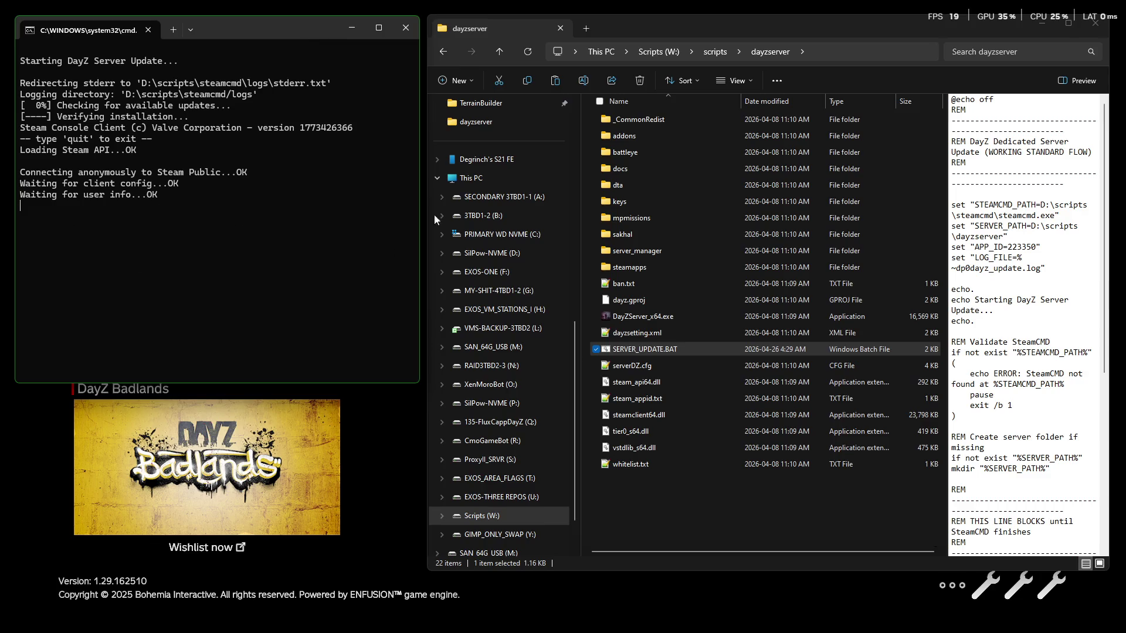
right_click(489, 260)
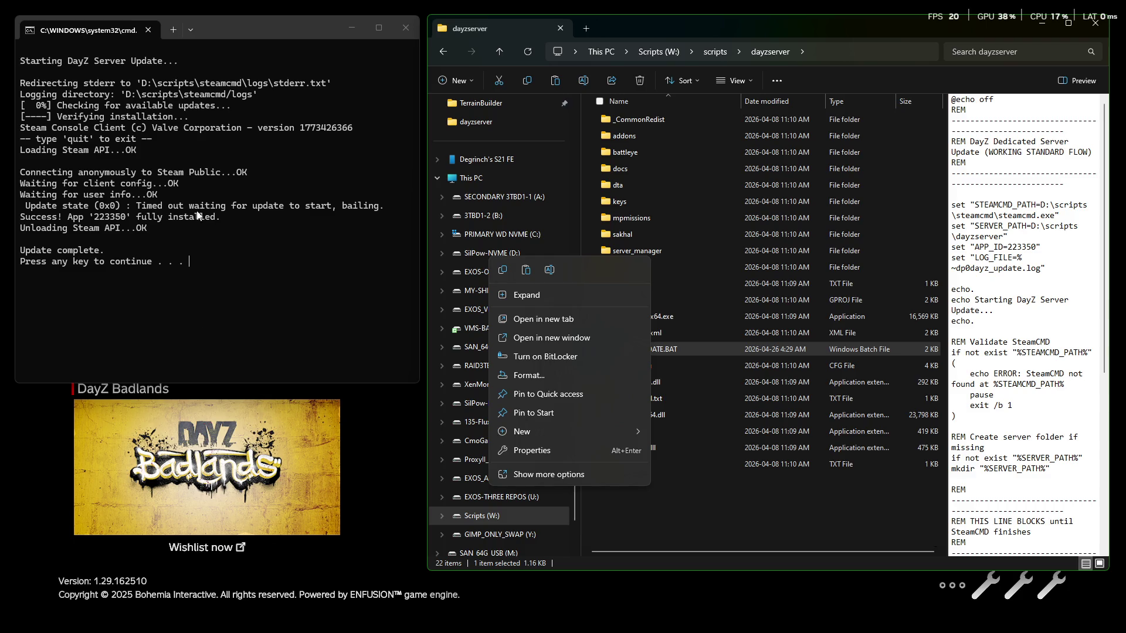
left_click(297, 290)
key("Return")
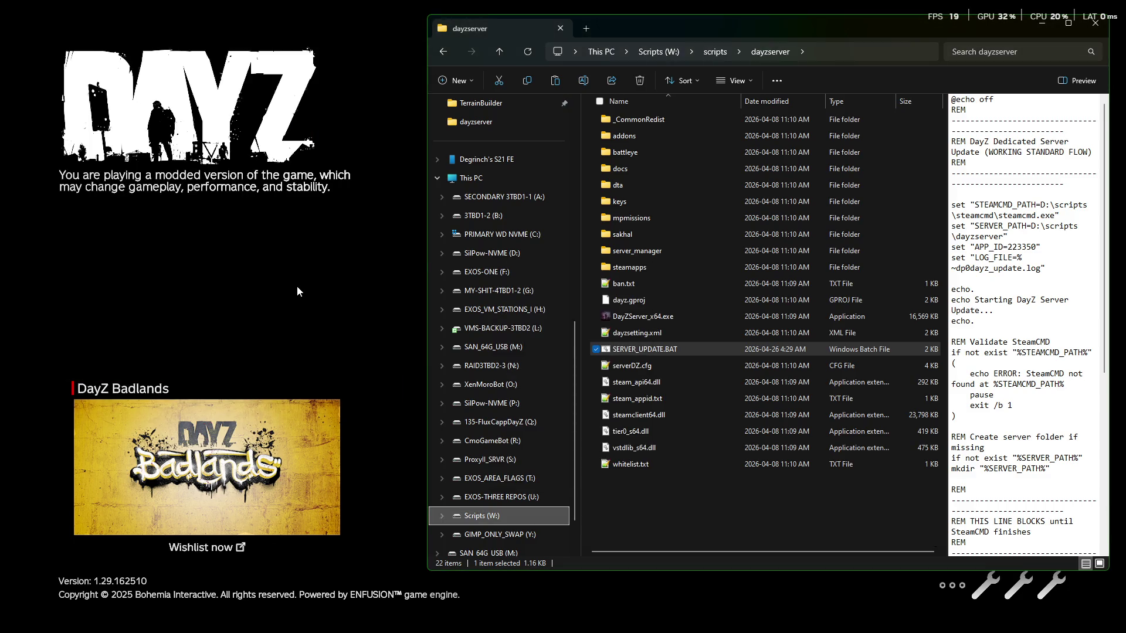
right_click(509, 255)
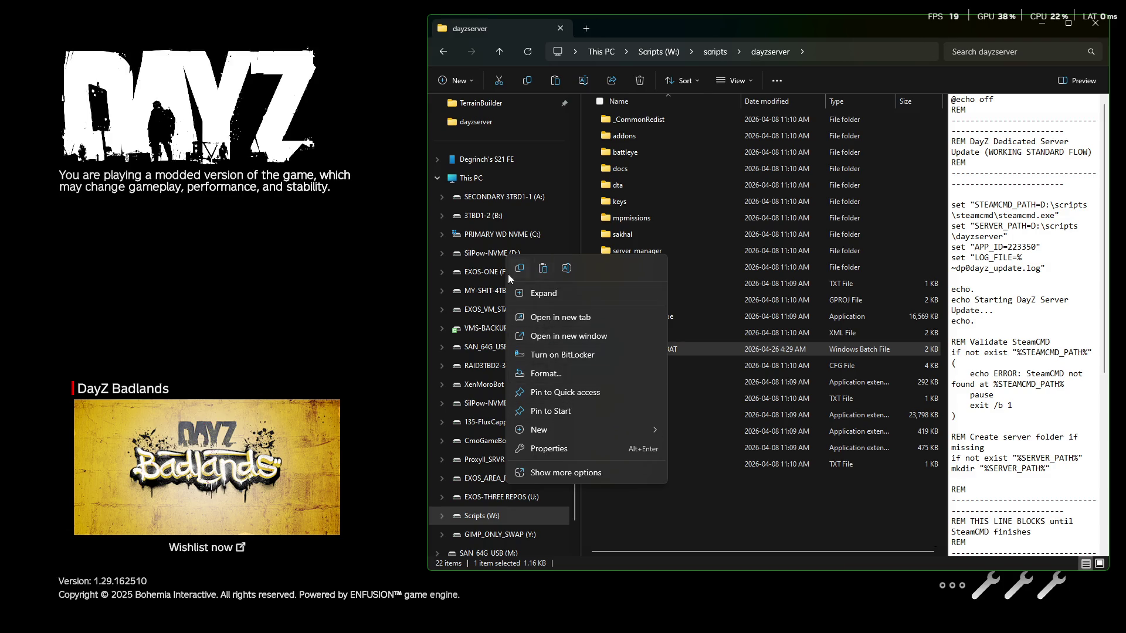
left_click(753, 520)
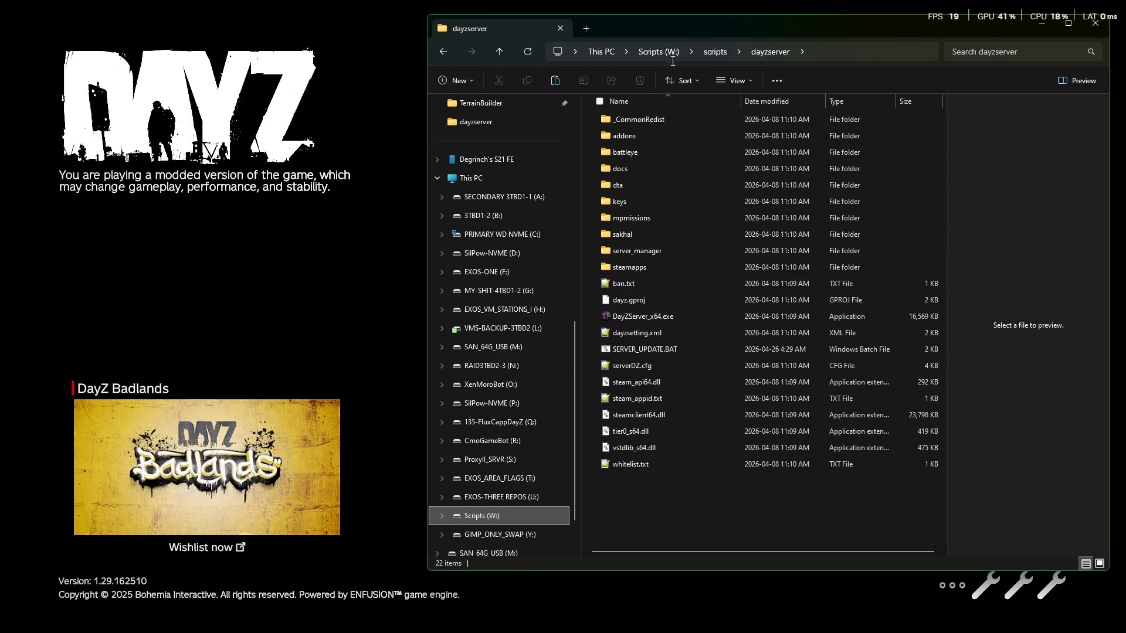
left_click(660, 49)
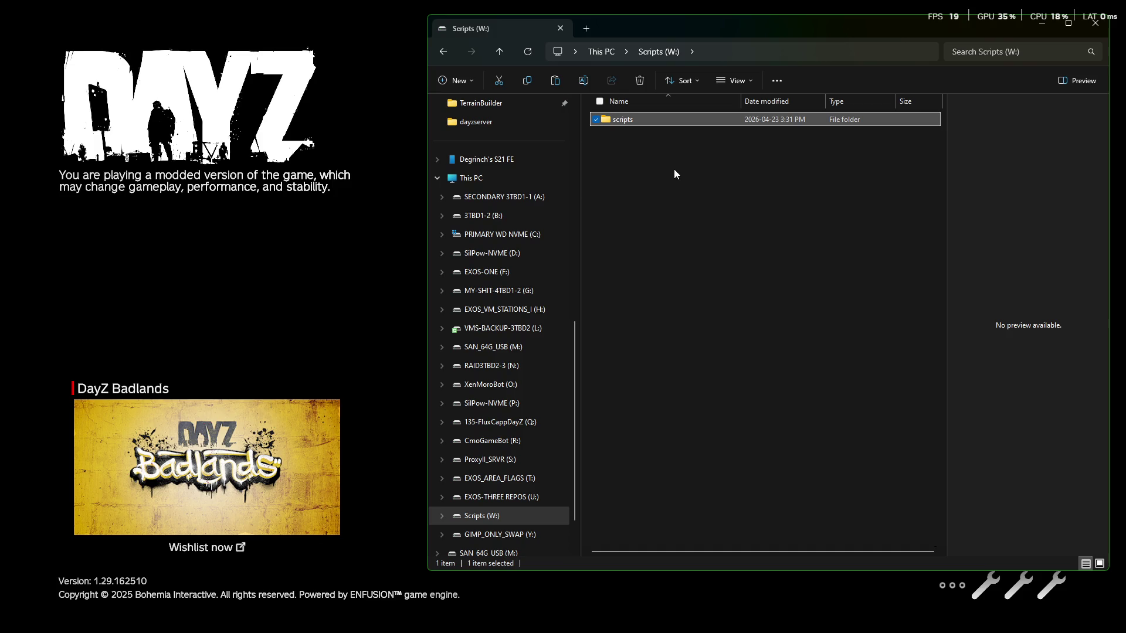
Step: Drill down scripts > cicd_zelador > ce > mpmissions > mpmissions_tools to types_tools, peeking into types_nom_and_min_adjustor
double_click(623, 121)
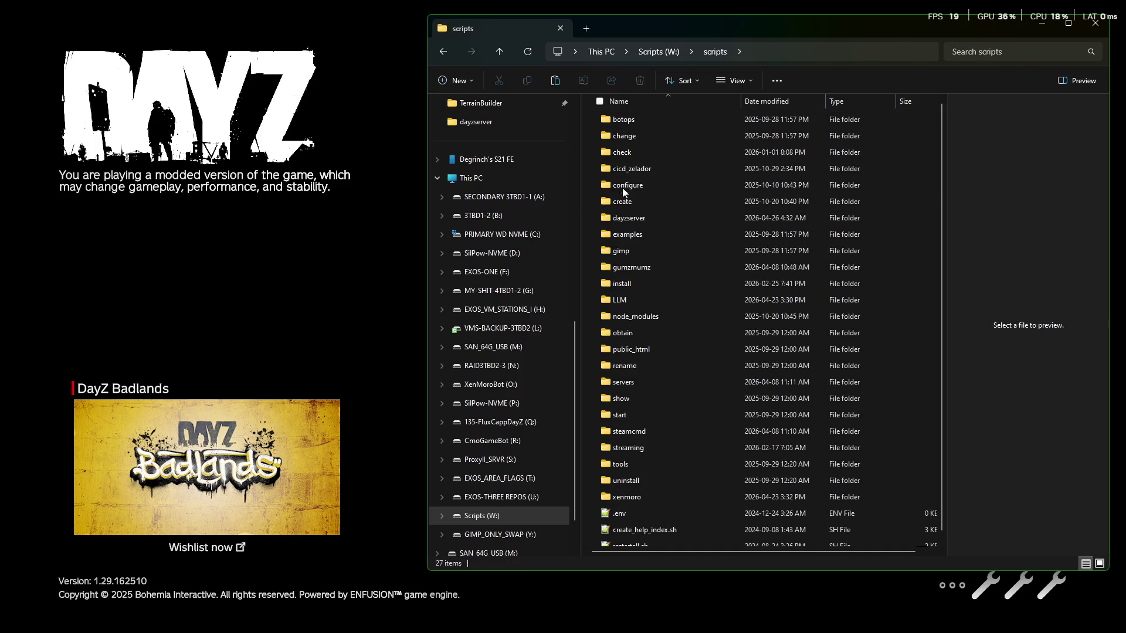
double_click(625, 170)
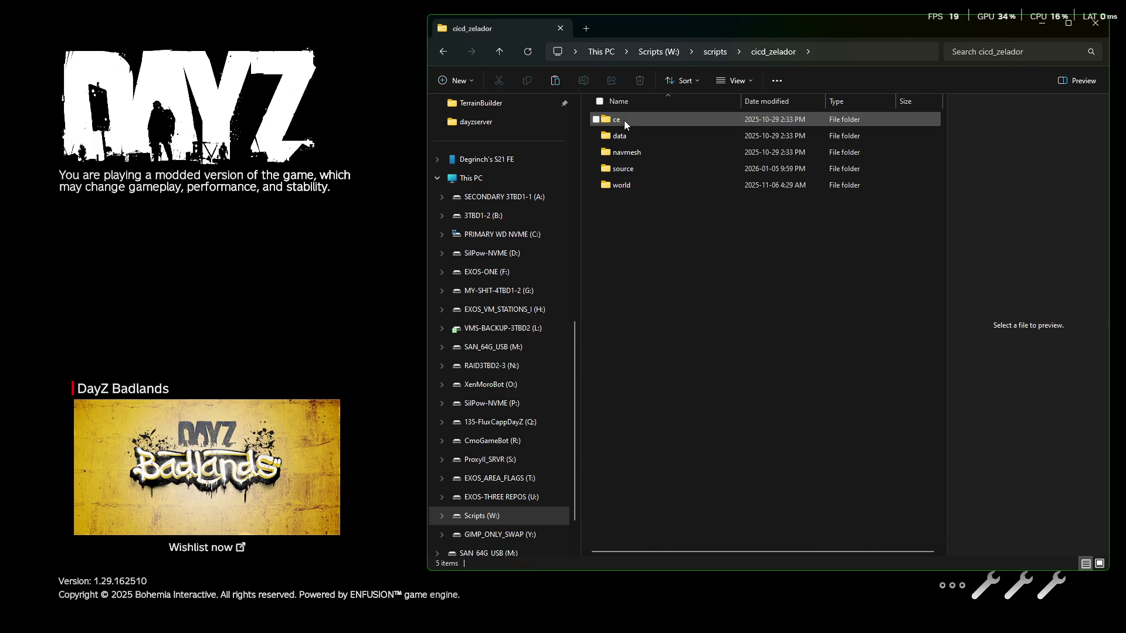
double_click(623, 121)
left_click(623, 121)
double_click(623, 121)
double_click(631, 152)
double_click(628, 169)
double_click(627, 135)
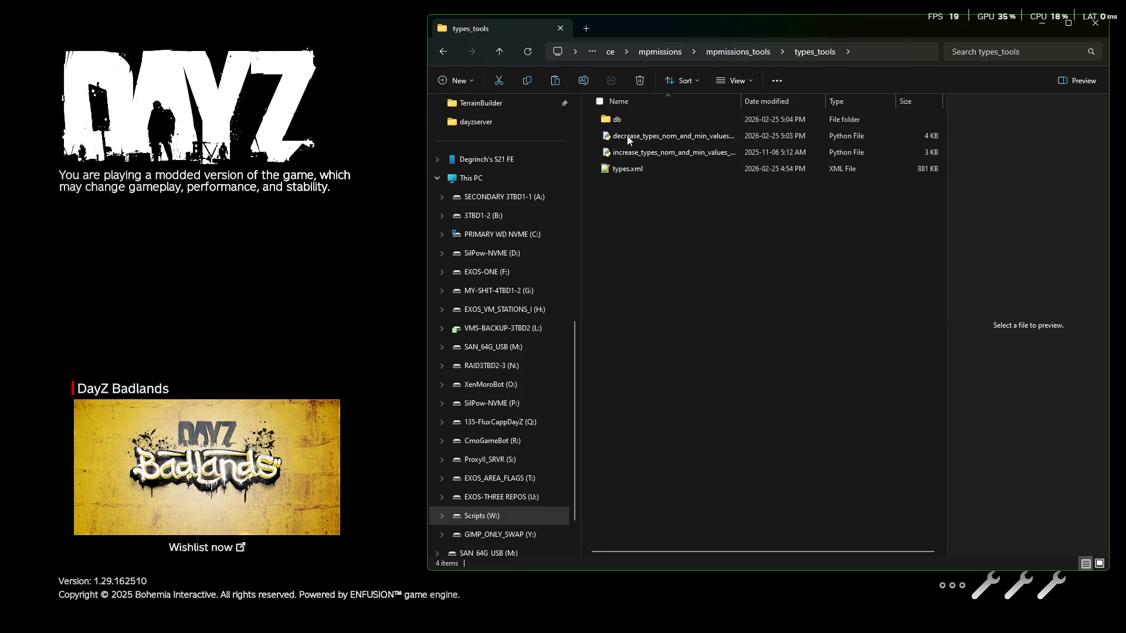
left_click(731, 56)
Step: Inside scan_for_all_official_types, check individual_map_types_scanner, then open scan_all_folders_create_one_types_list
double_click(664, 121)
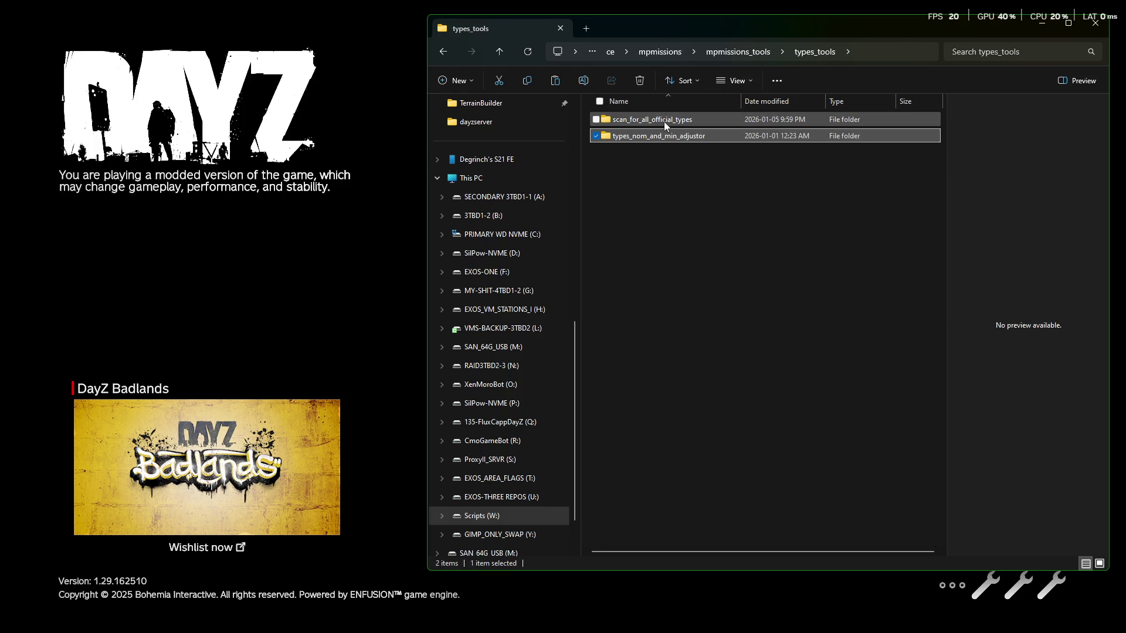
double_click(638, 122)
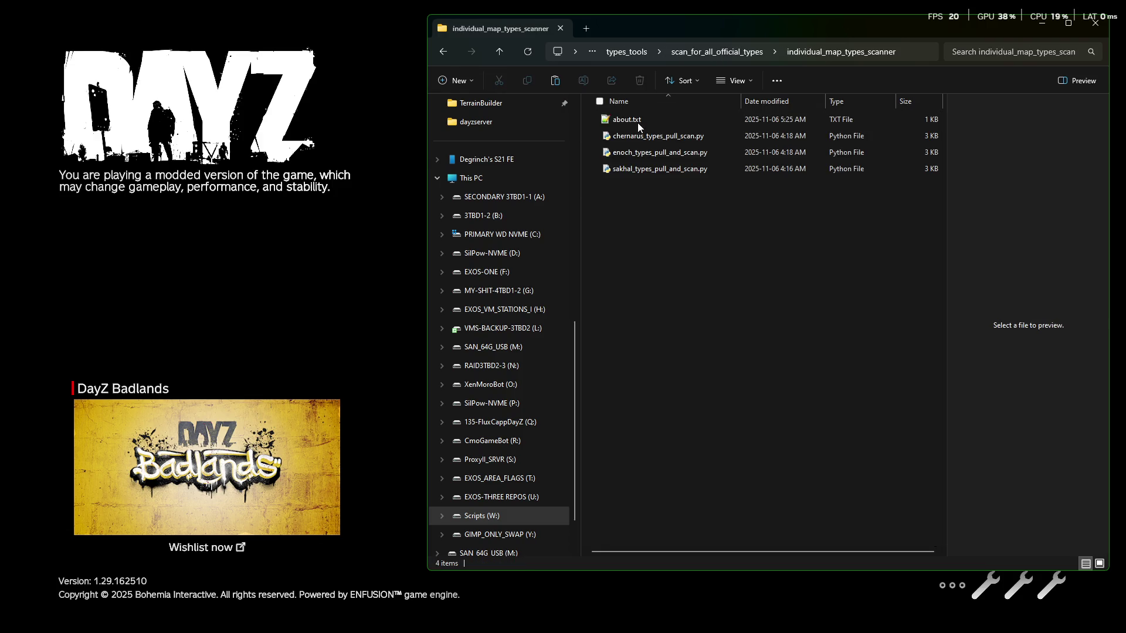
left_click(728, 55)
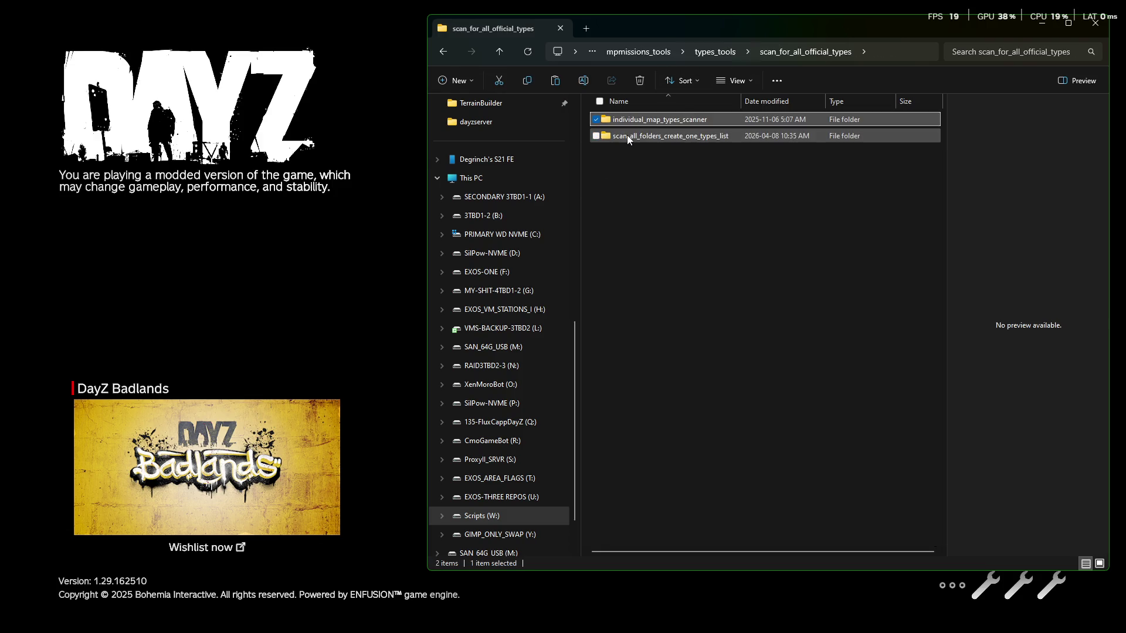
double_click(625, 135)
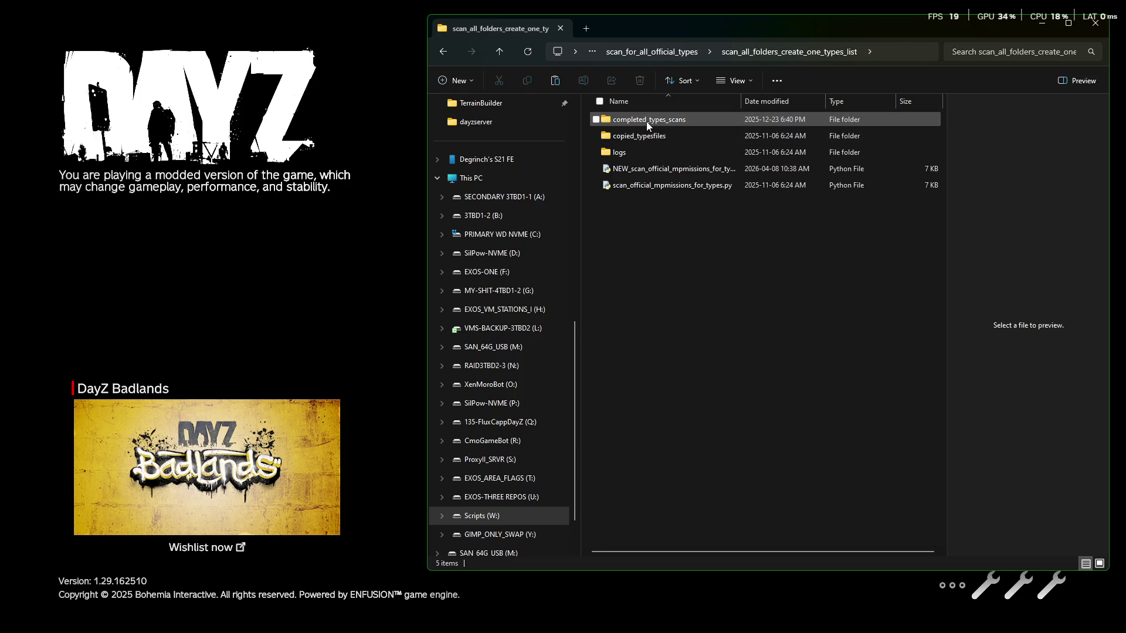
left_click(674, 52)
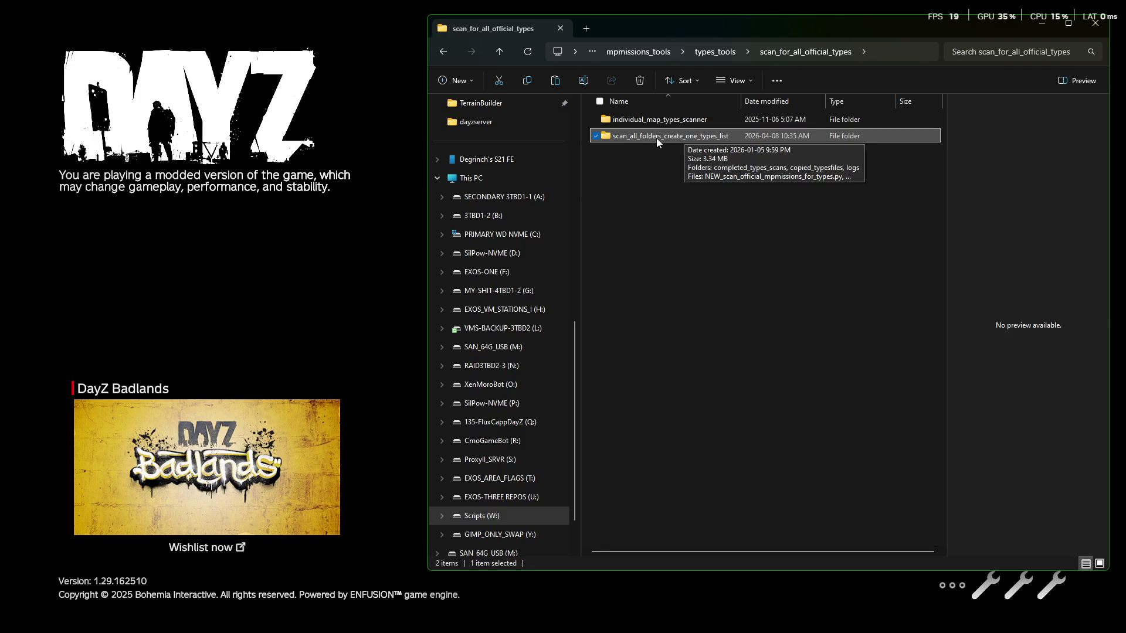
double_click(657, 123)
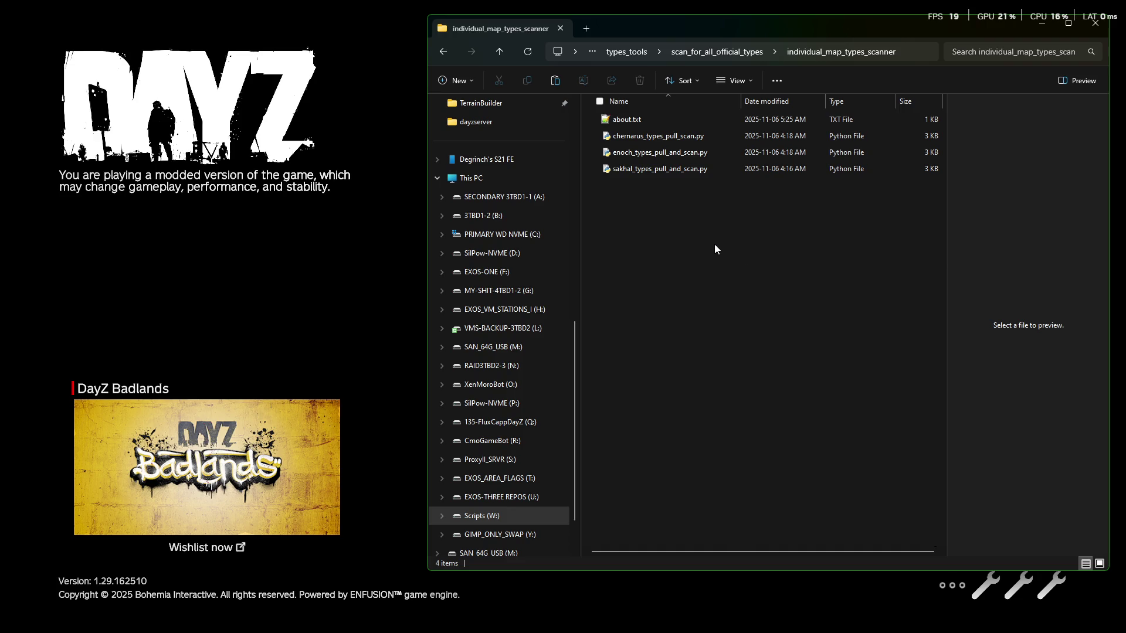
left_click(727, 53)
left_click(648, 140)
double_click(649, 140)
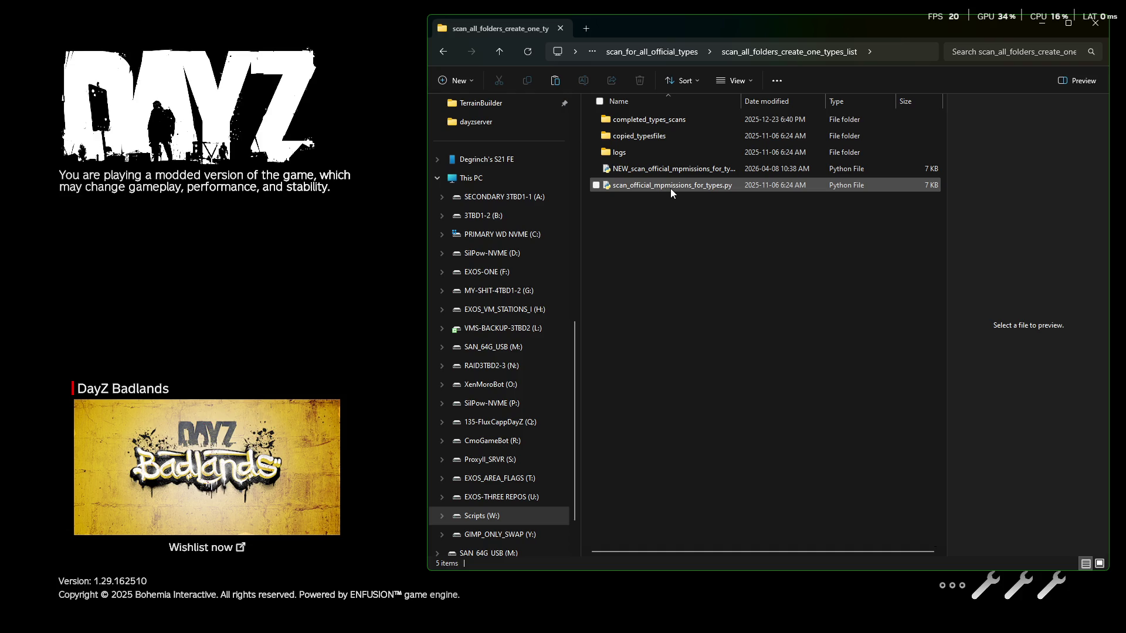
Step: Compare previews of NEW_scan_official_mpmissions_for_types.py and scan_official_mpmissions_for_types.py
left_click(665, 171)
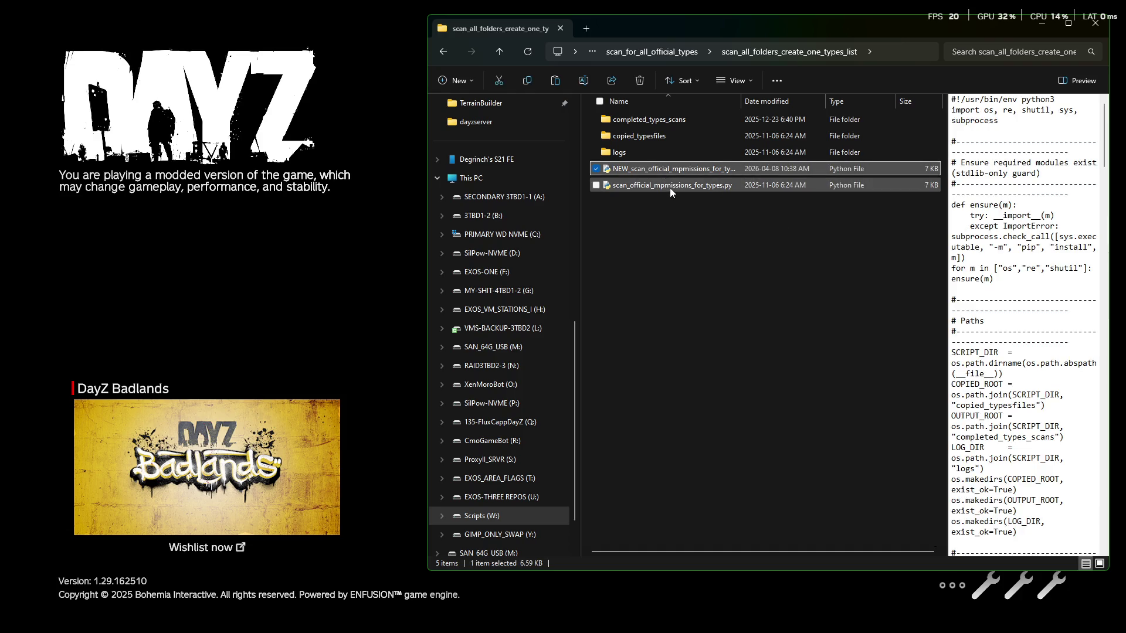
left_click(670, 188)
left_click(667, 165)
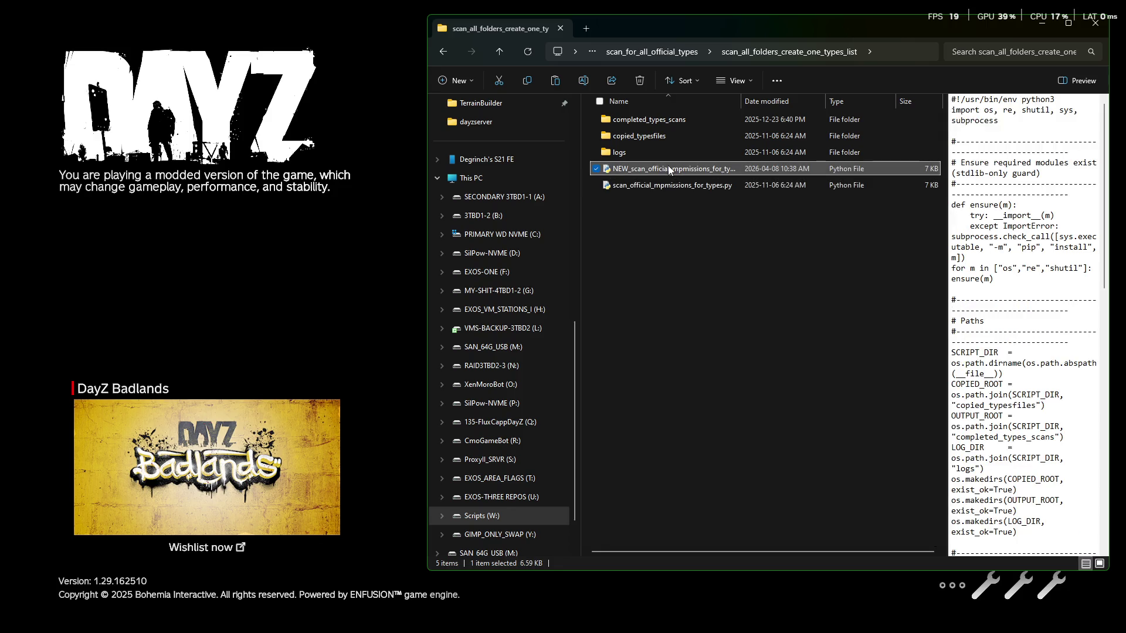
Step: Delete ALLTYPES_FULL.xml and ALLTYPES_LIST.txt from completed_types_scans
double_click(610, 120)
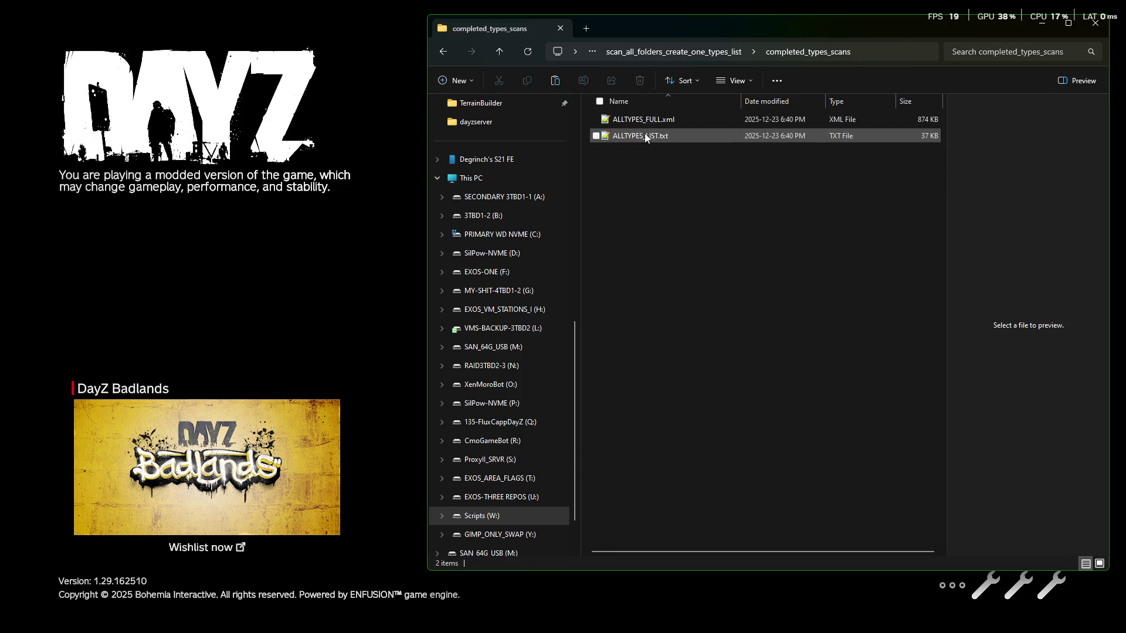
left_click(596, 135)
left_click(596, 120)
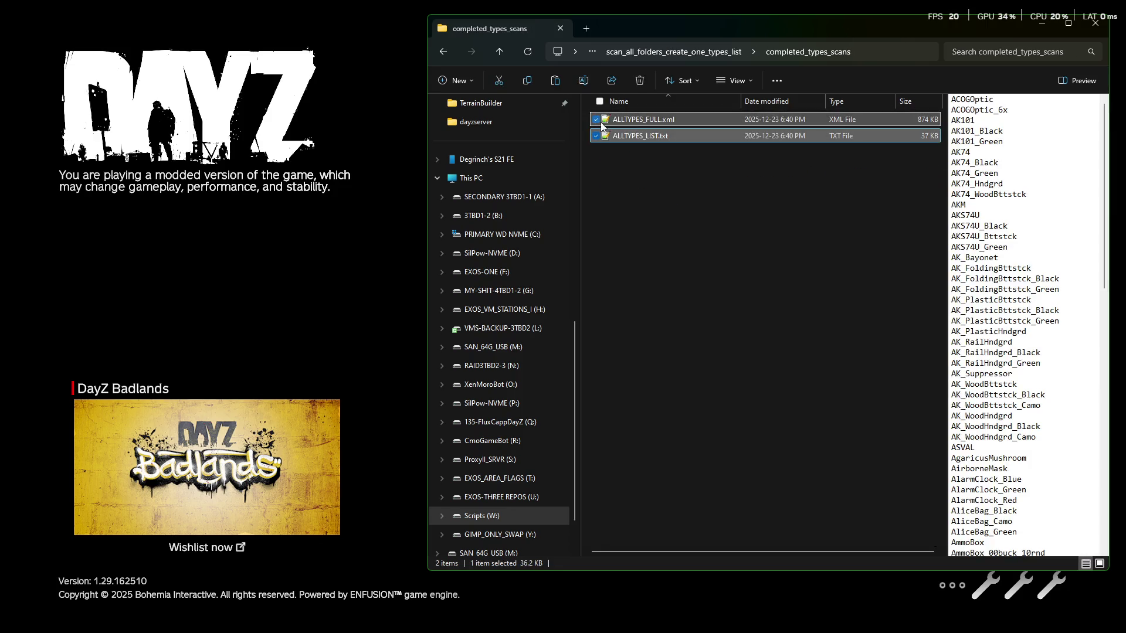
key("Delete")
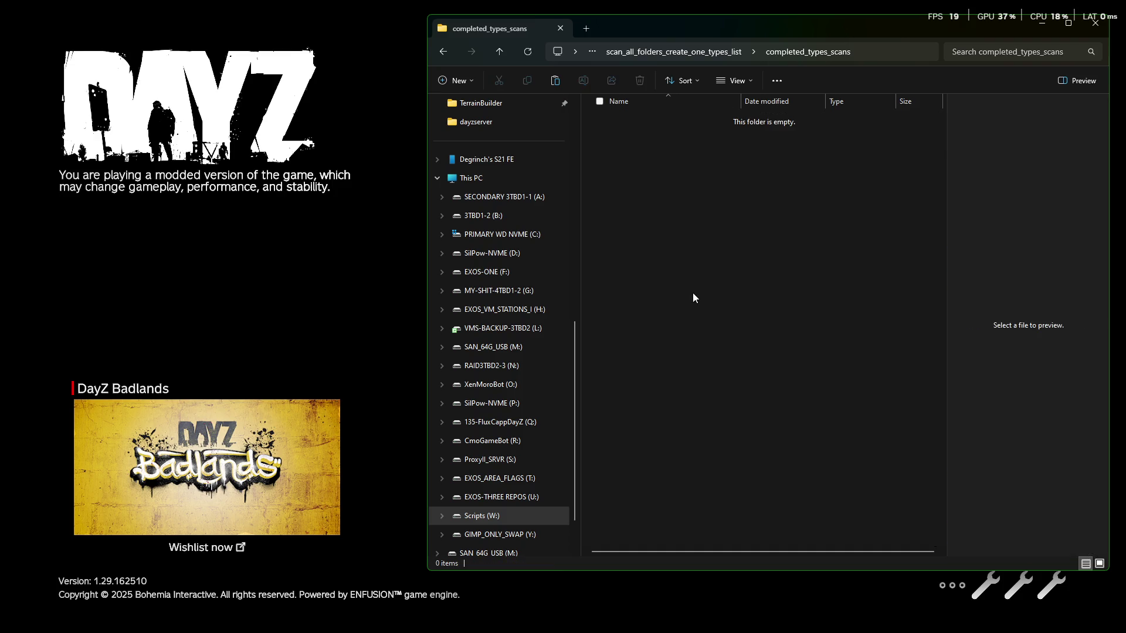
Step: Run the newer scanner script, NEW_scan_official_mpmissions_for_types.py, from its parent folder
left_click(704, 49)
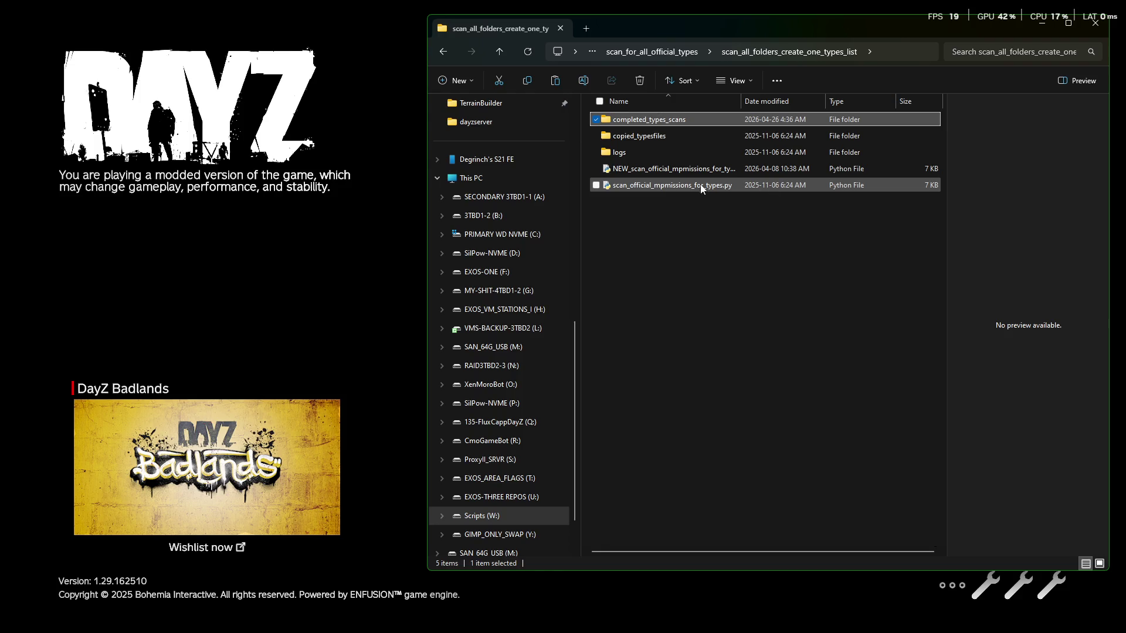
left_click(634, 171)
double_click(635, 170)
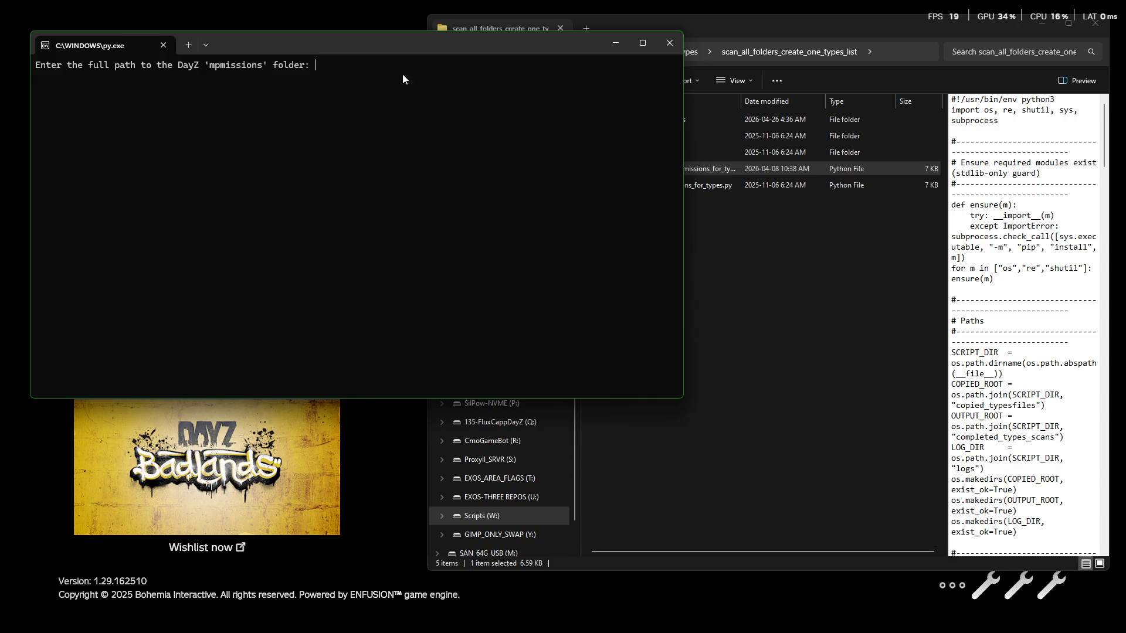
Step: Open the scanner script in a text editor, close its console, then run it again
right_click(753, 169)
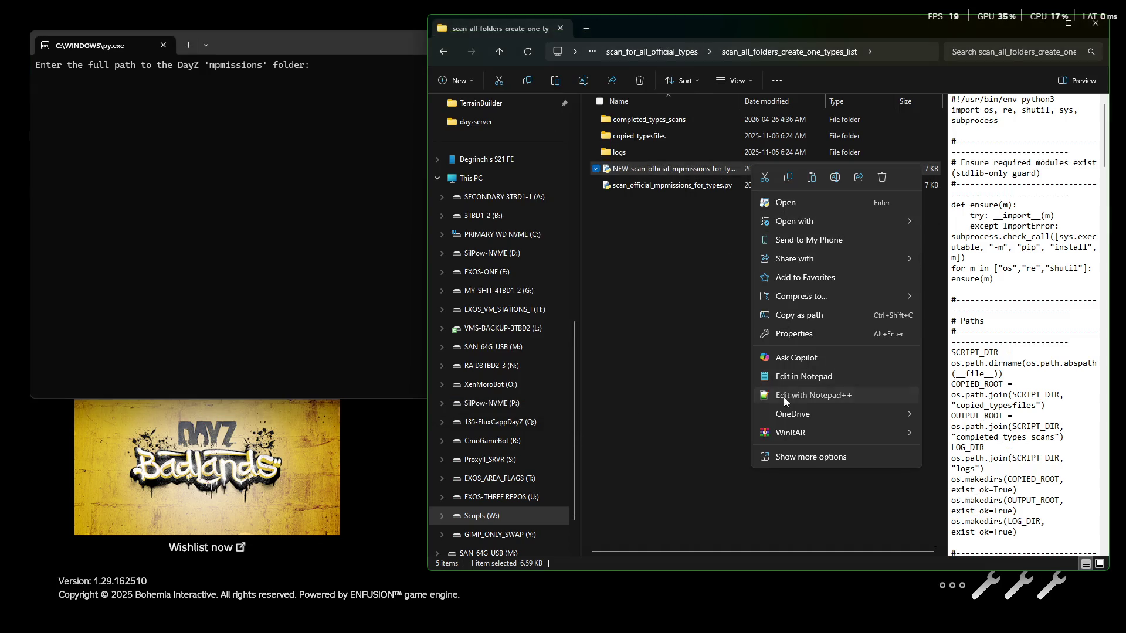
left_click(783, 396)
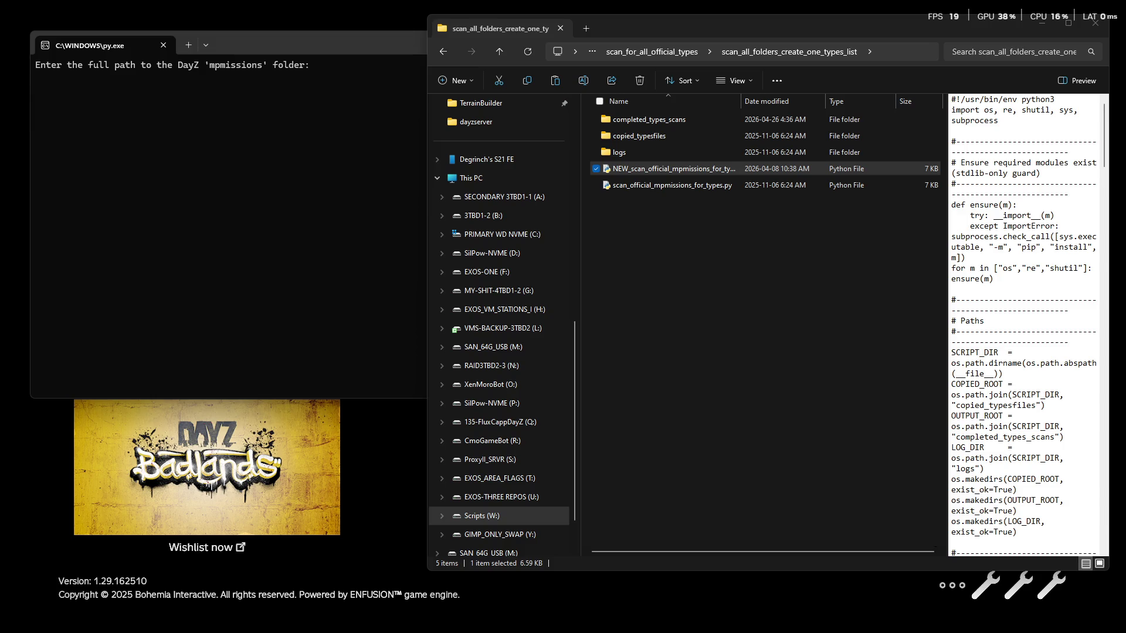
left_click(346, 73)
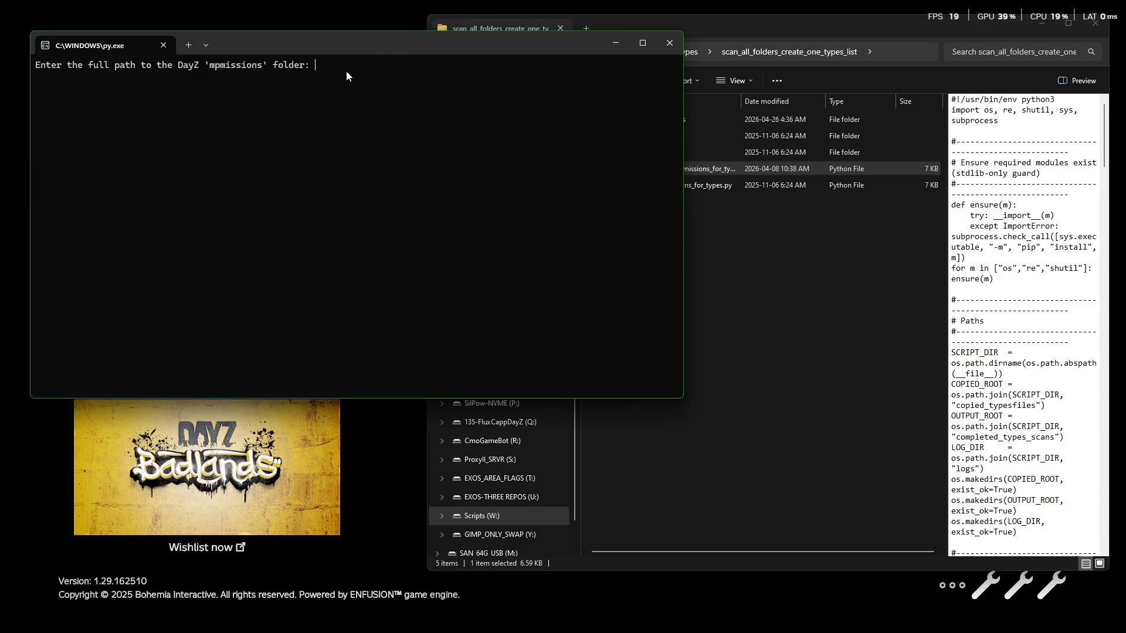
key("Return")
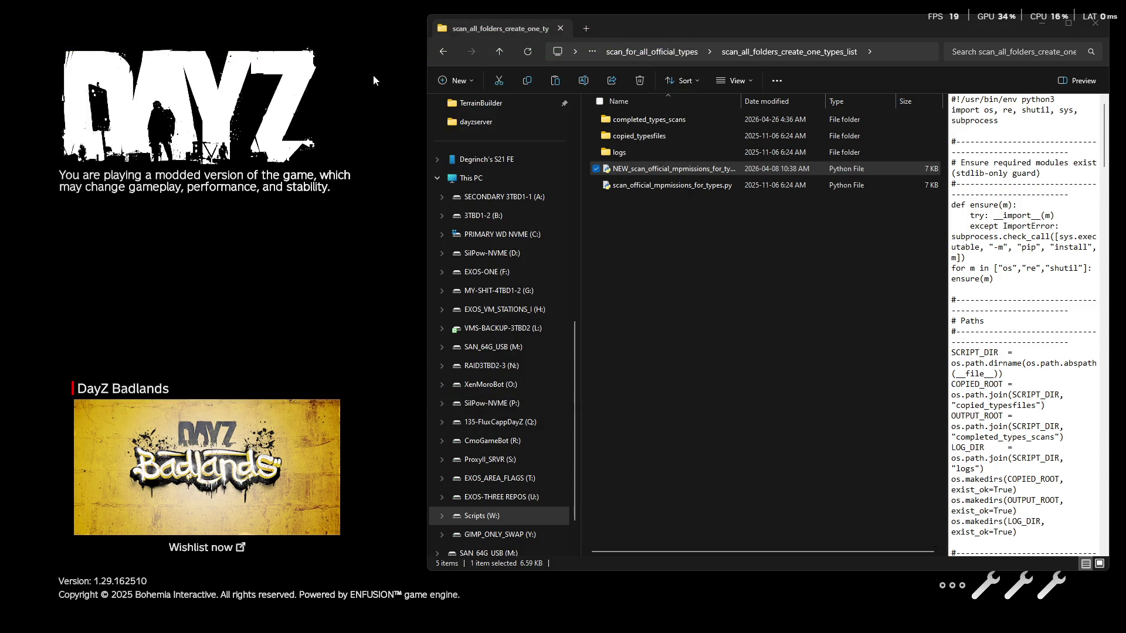
right_click(680, 169)
left_click(698, 179)
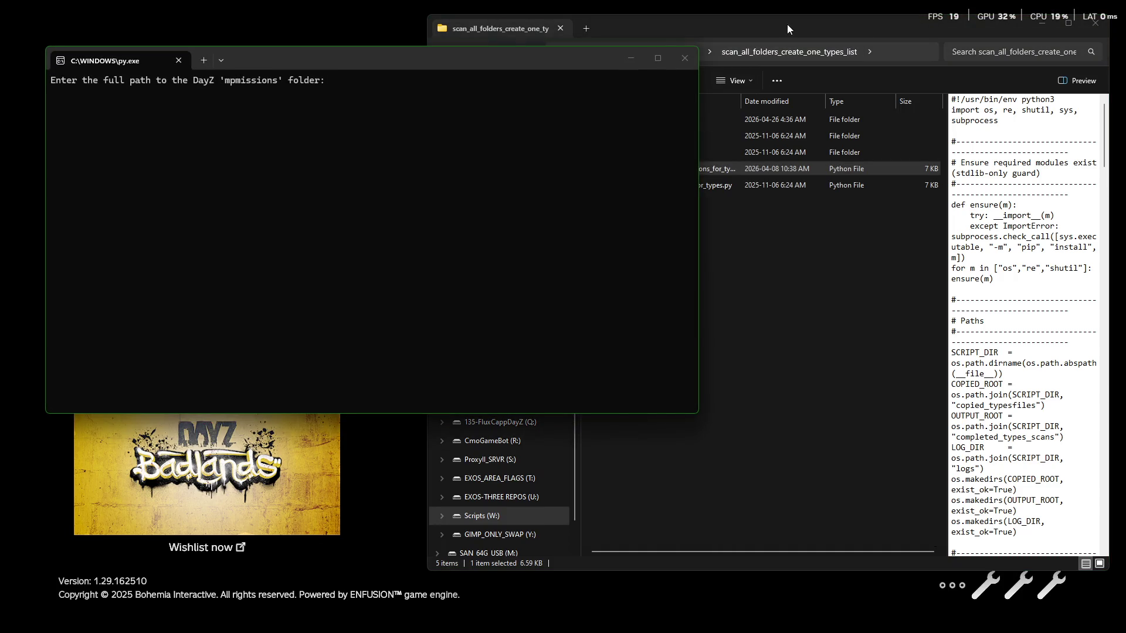
Step: Open the Scripts drive in a new tab and browse to scripts\dayzserver\mpmissions
left_click(787, 26)
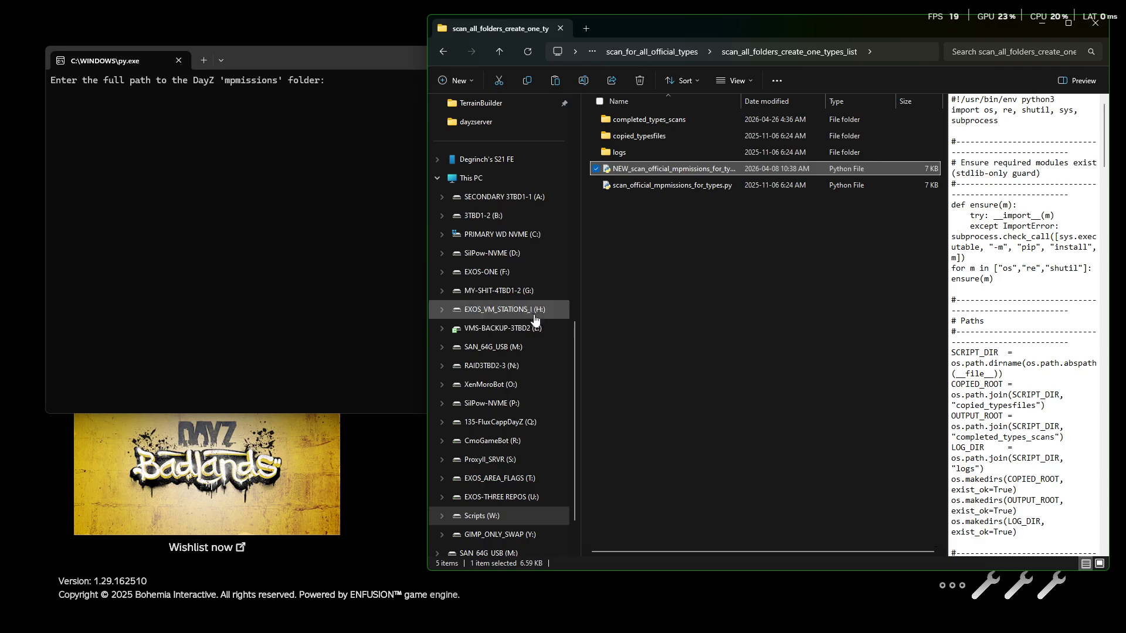
right_click(485, 519)
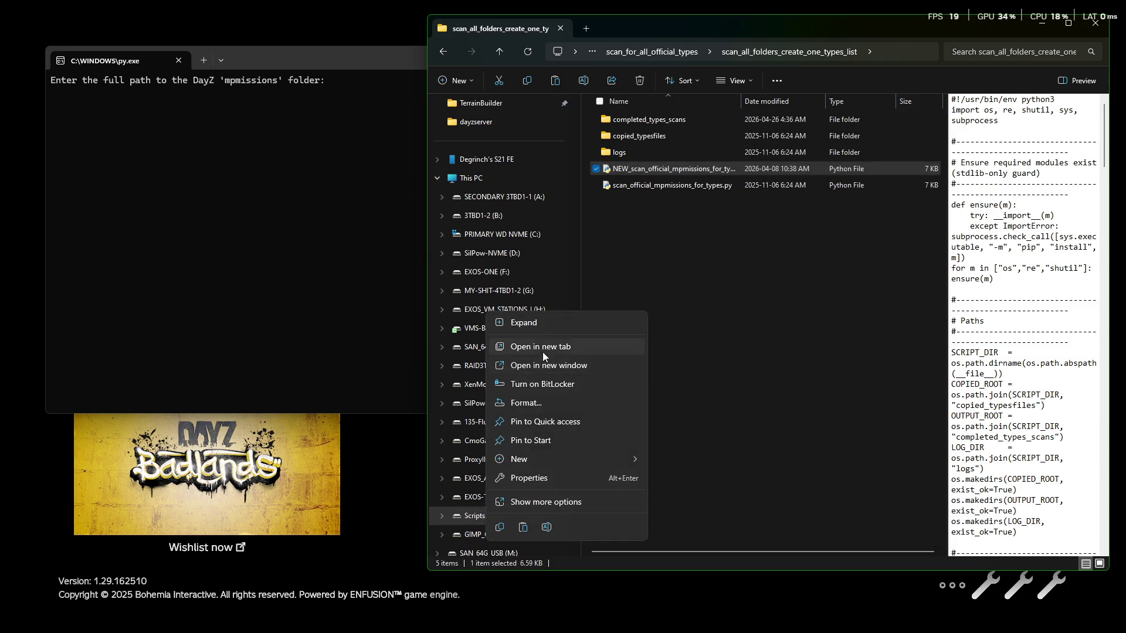
left_click(543, 347)
double_click(622, 119)
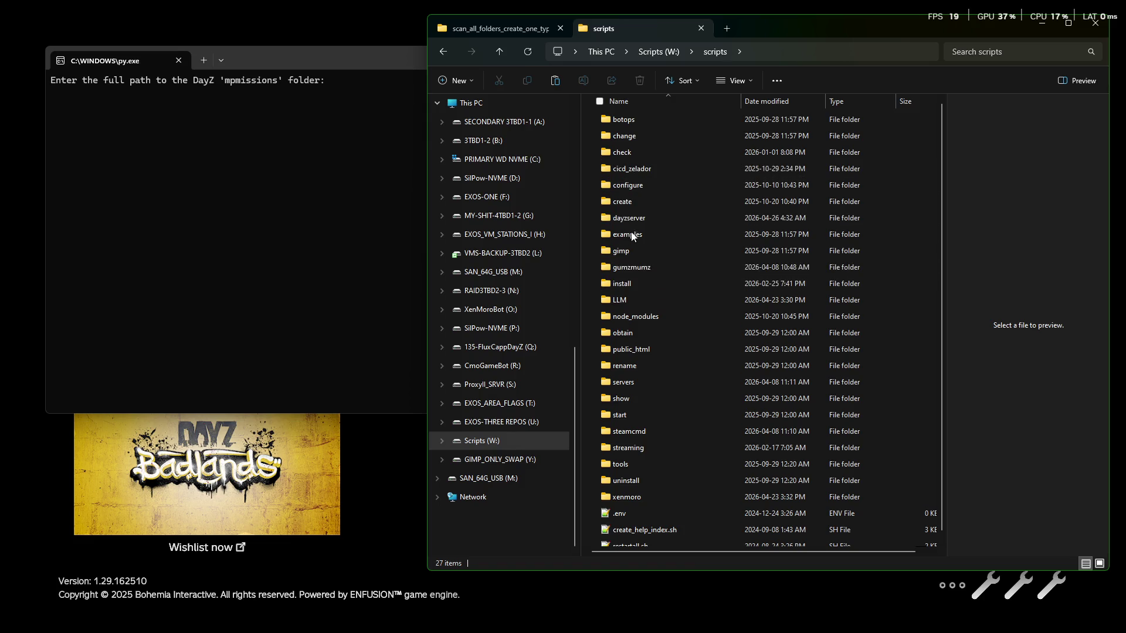
left_click(623, 218)
right_click(622, 219)
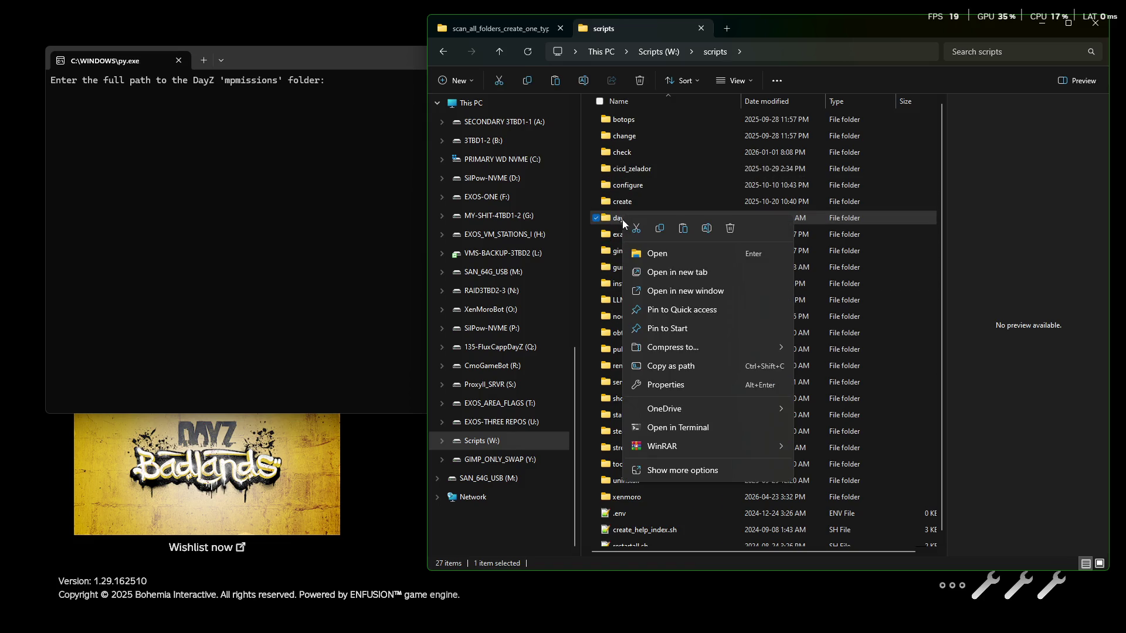
left_click(645, 227)
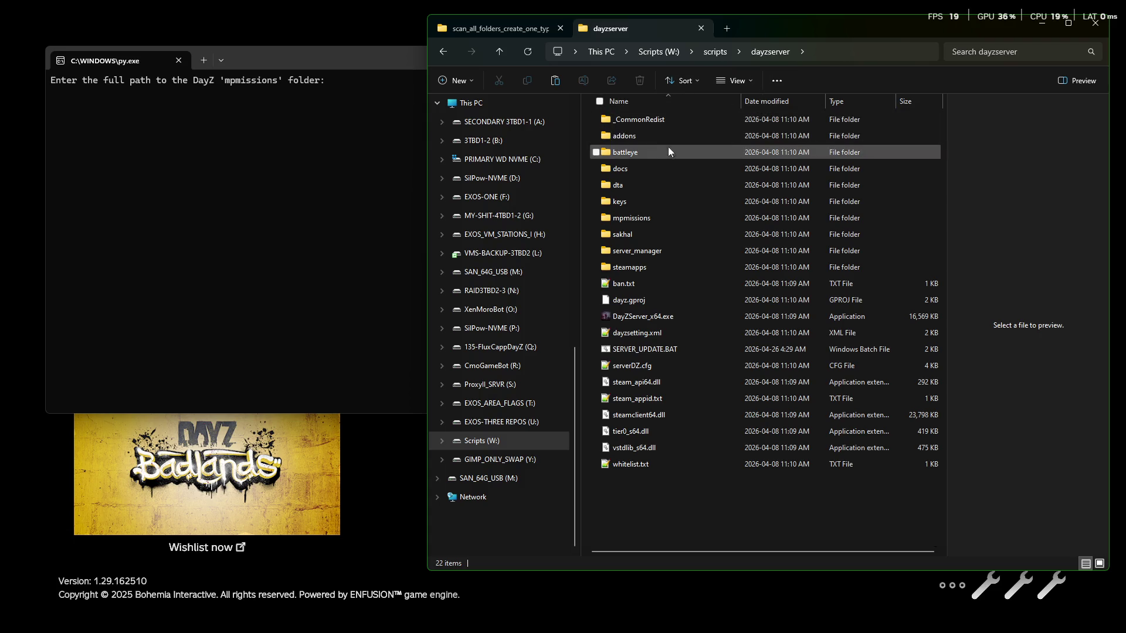
double_click(636, 217)
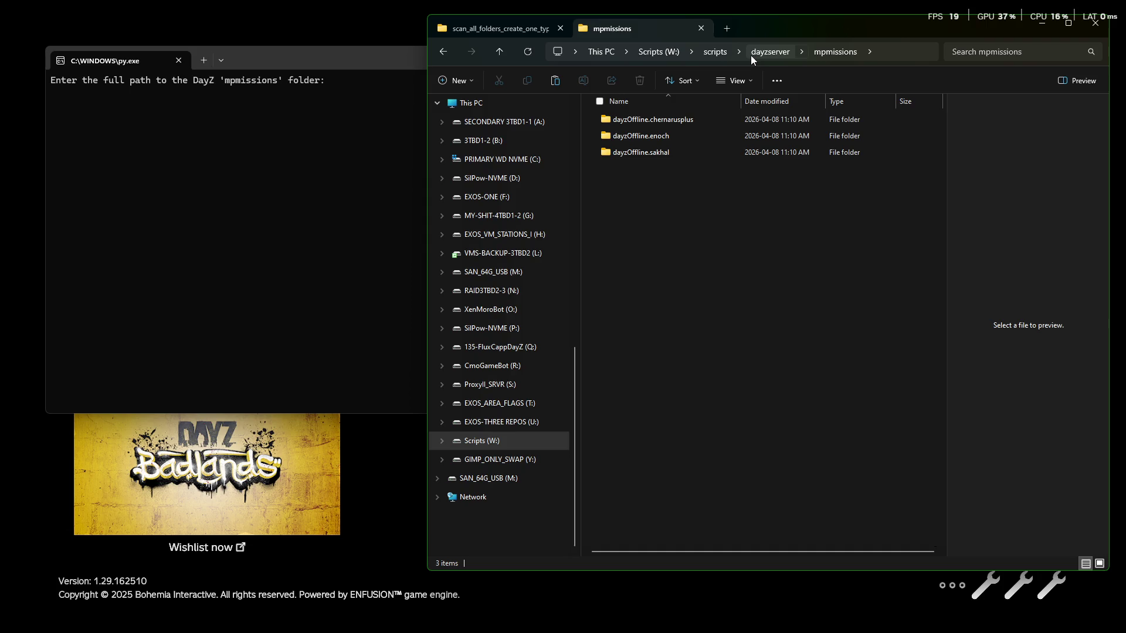
Step: Paste the W:\scripts\dayzserver\mpmissions path into the scanner prompt and submit it
right_click(831, 55)
left_click(853, 86)
left_click(413, 142)
type("W:\\scripts\\dayzserver\\mpmissions")
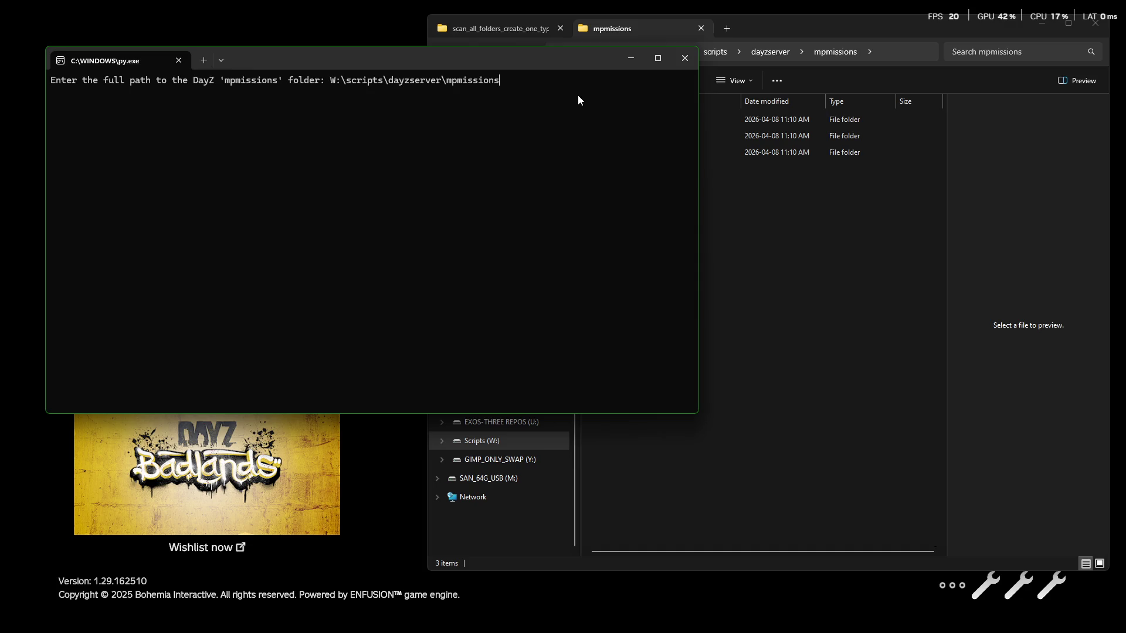
key("Return")
Step: Open completed_types_scans and preview the new ALLTYPES_LIST.txt and ALLTYPES_FULL.xml
left_click(499, 28)
left_click(636, 122)
double_click(636, 122)
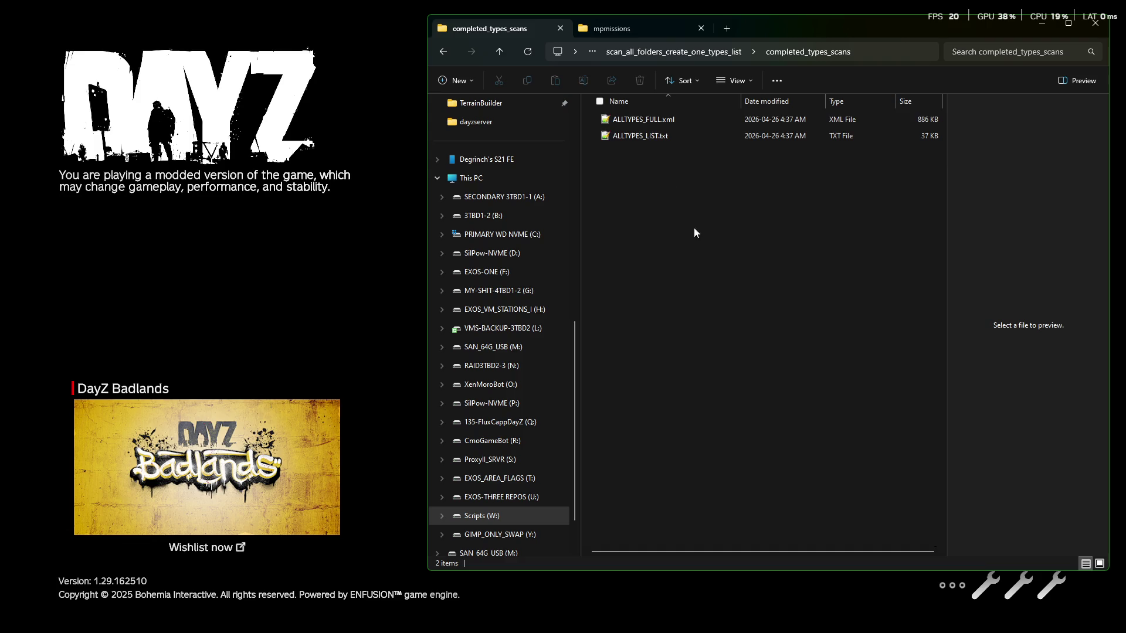
left_click(644, 134)
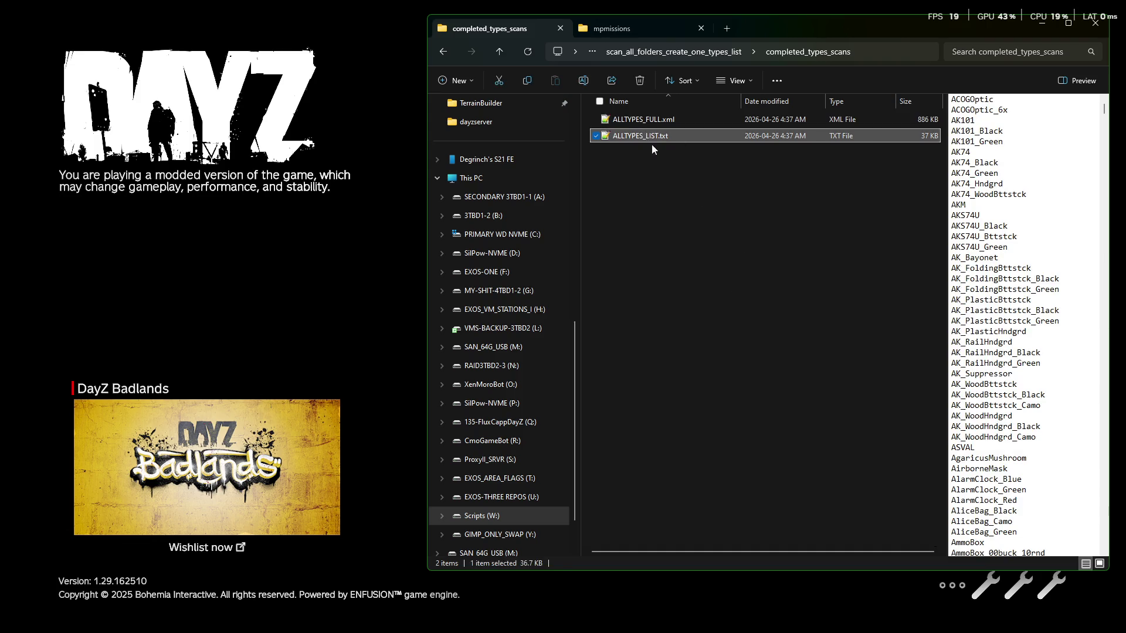
left_click(635, 121)
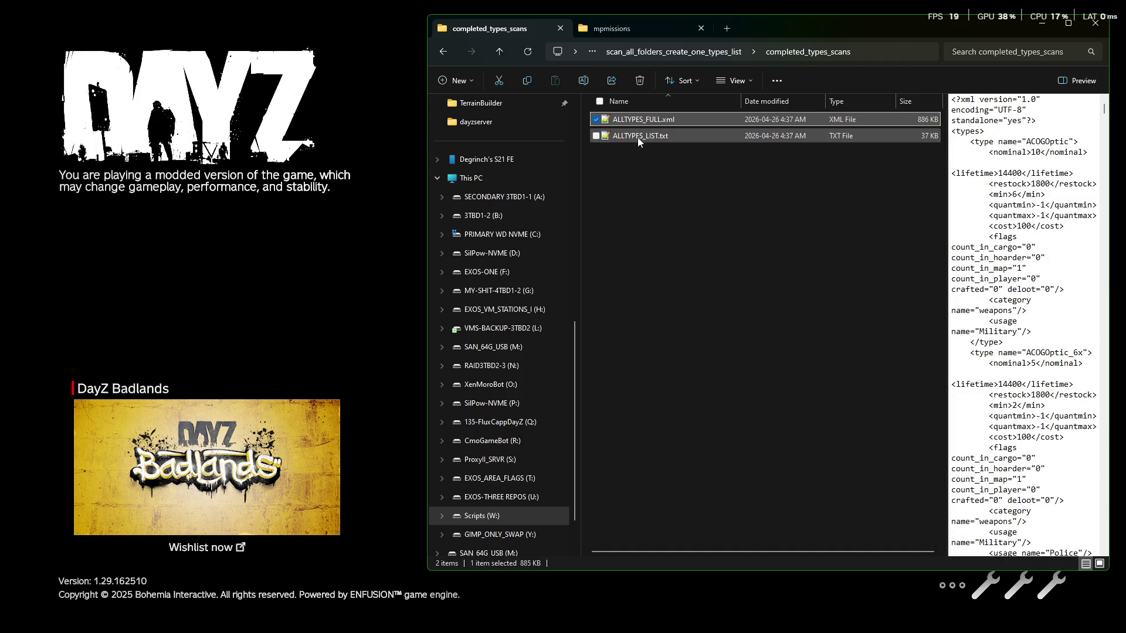
left_click(638, 137)
scroll(997, 405, "down", 2)
scroll(996, 406, "down", 20)
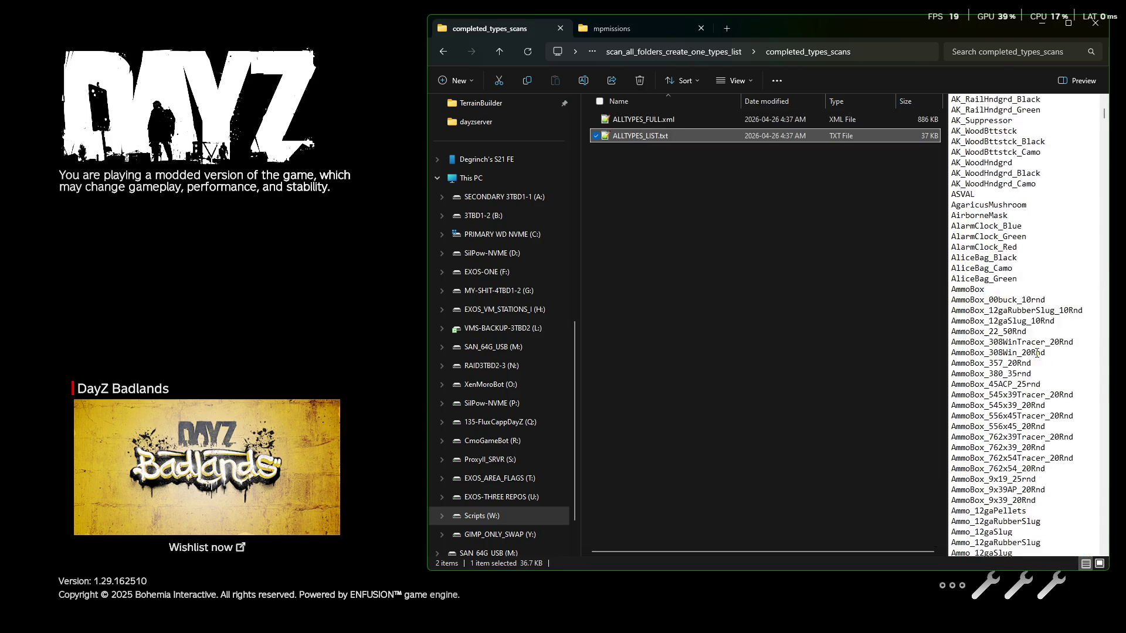
scroll(978, 320, "up", 8)
scroll(977, 320, "up", 20)
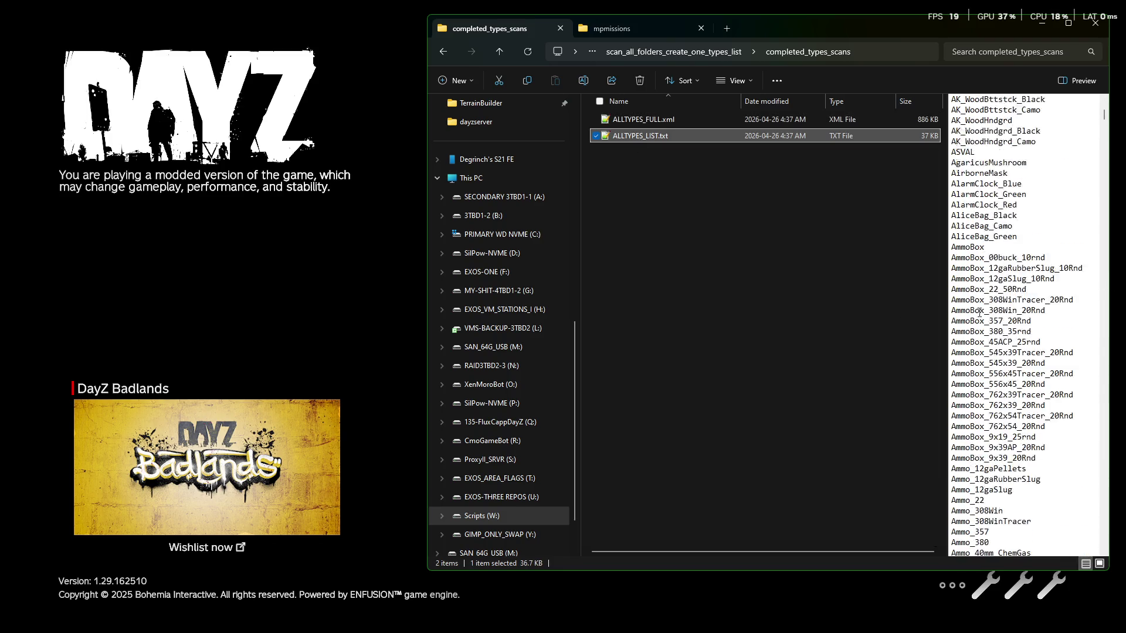
Step: Open ALLTYPES_FULL.xml from its context menu
left_click(677, 118)
right_click(622, 119)
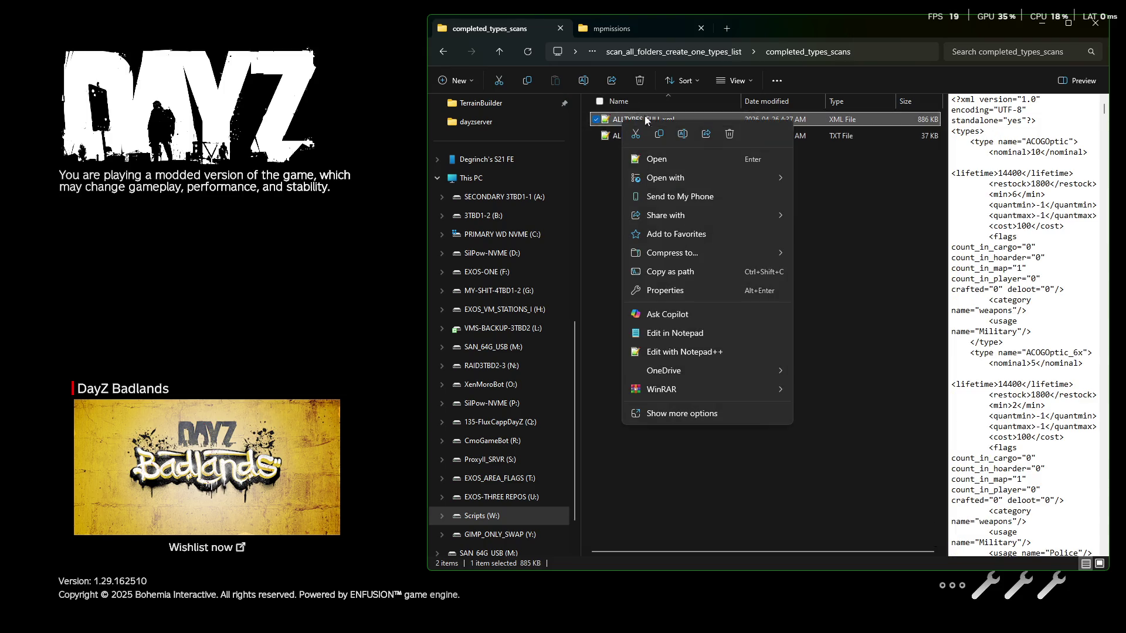
left_click(683, 159)
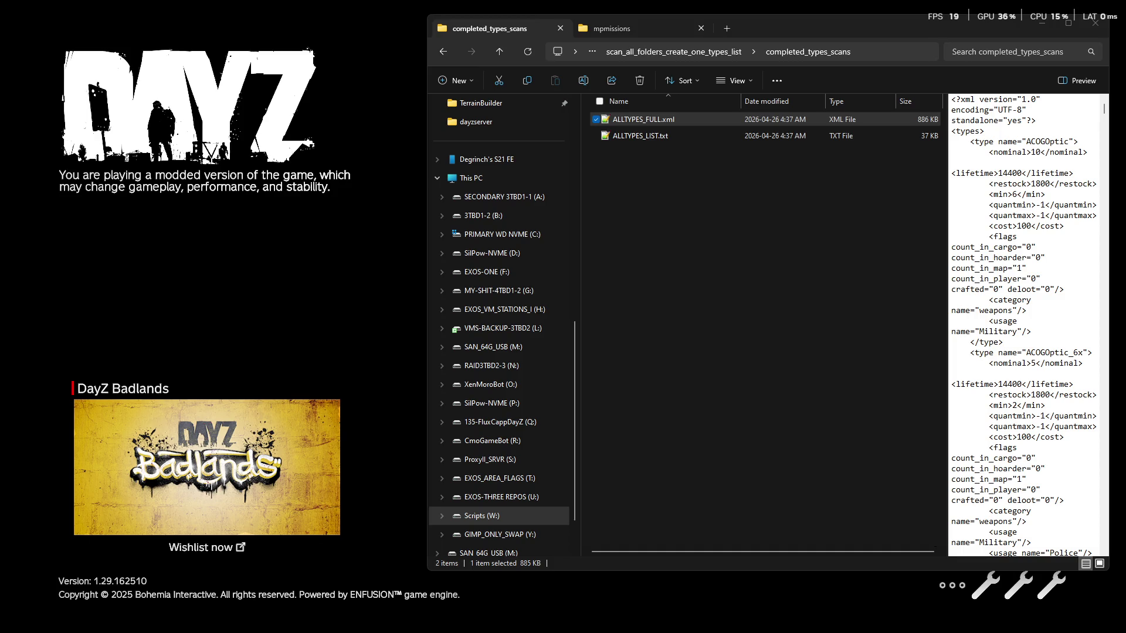
Step: Show the desktop, deselect ALLTYPES_FULL.xml, and switch to the GitLab browser window
key("super+d")
key("super+d")
left_click(698, 237)
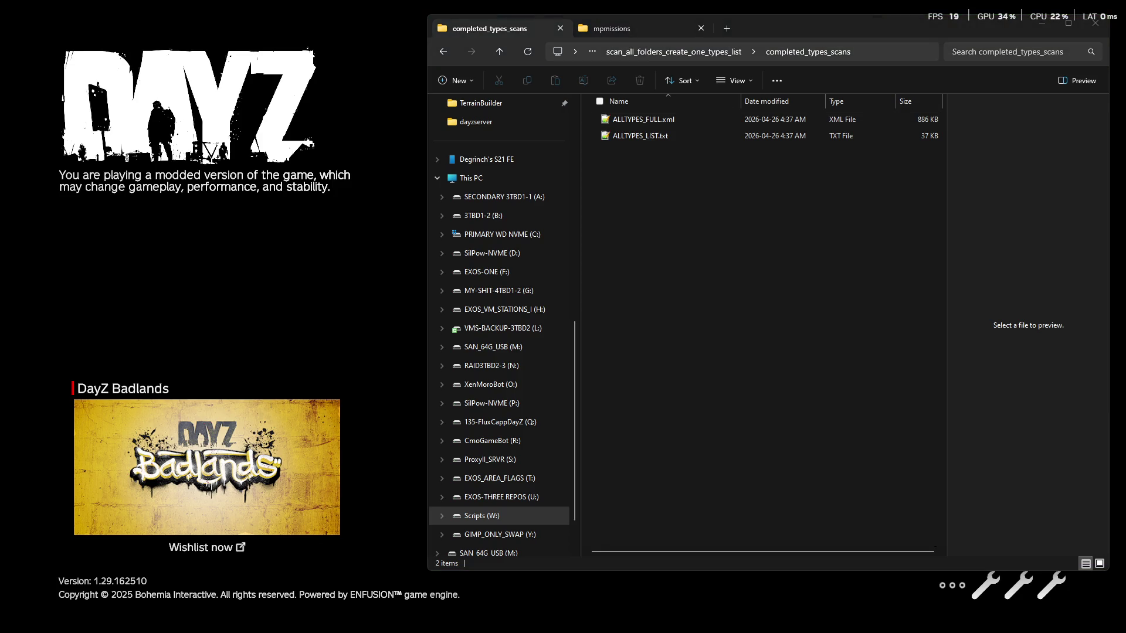
key("alt+Tab")
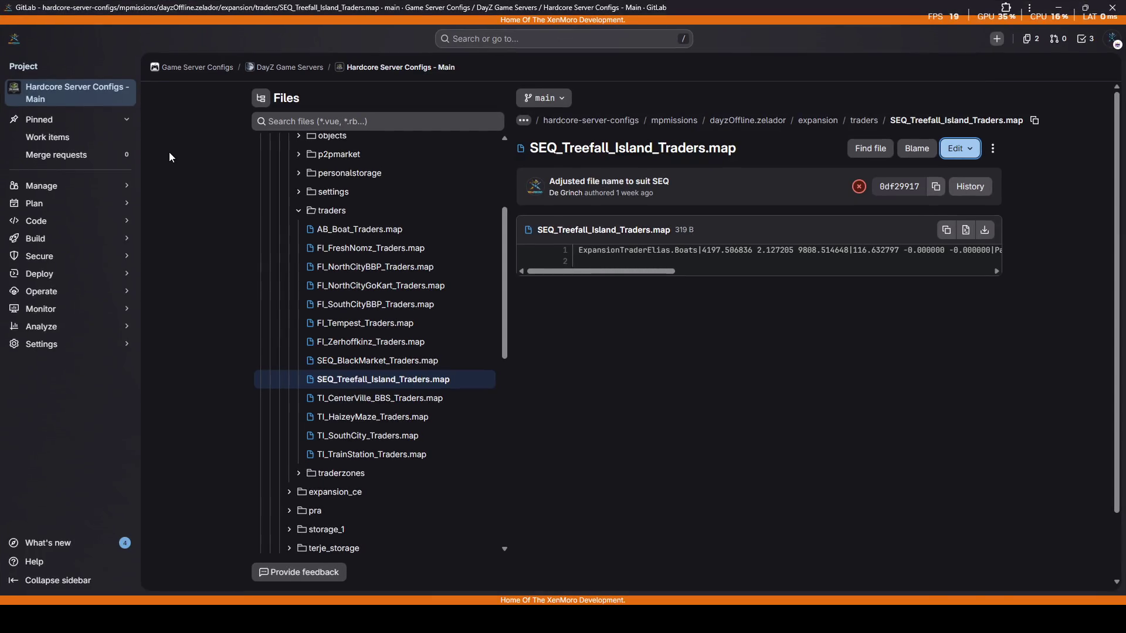
Step: Open db/types.xml from the repository in GitLab's Web IDE
left_click(299, 211)
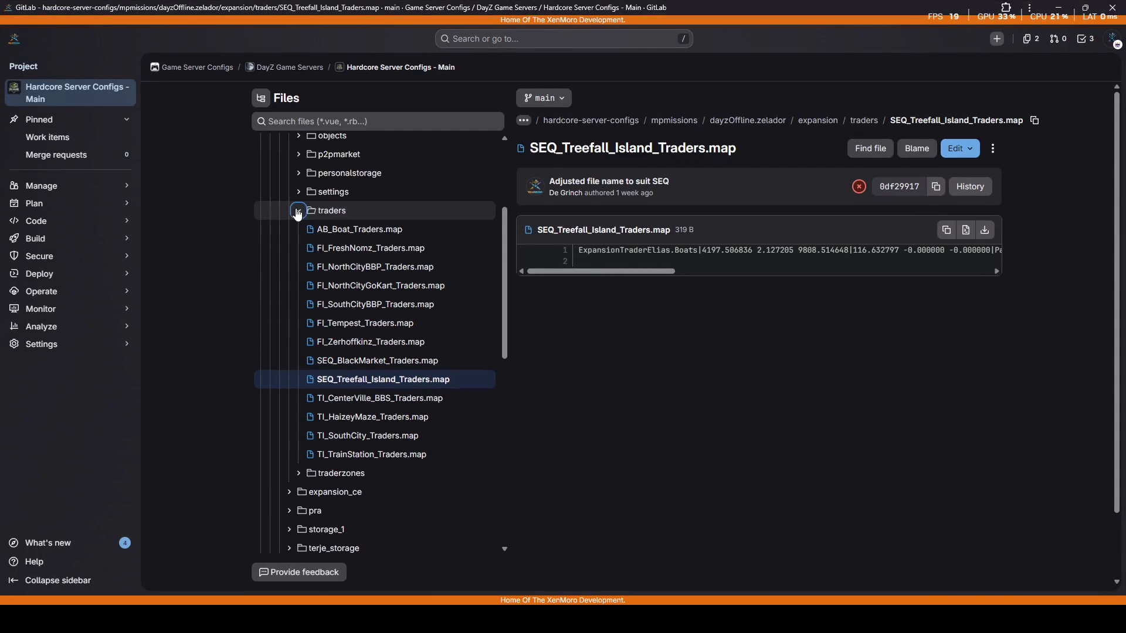
scroll(367, 234, "up", 3)
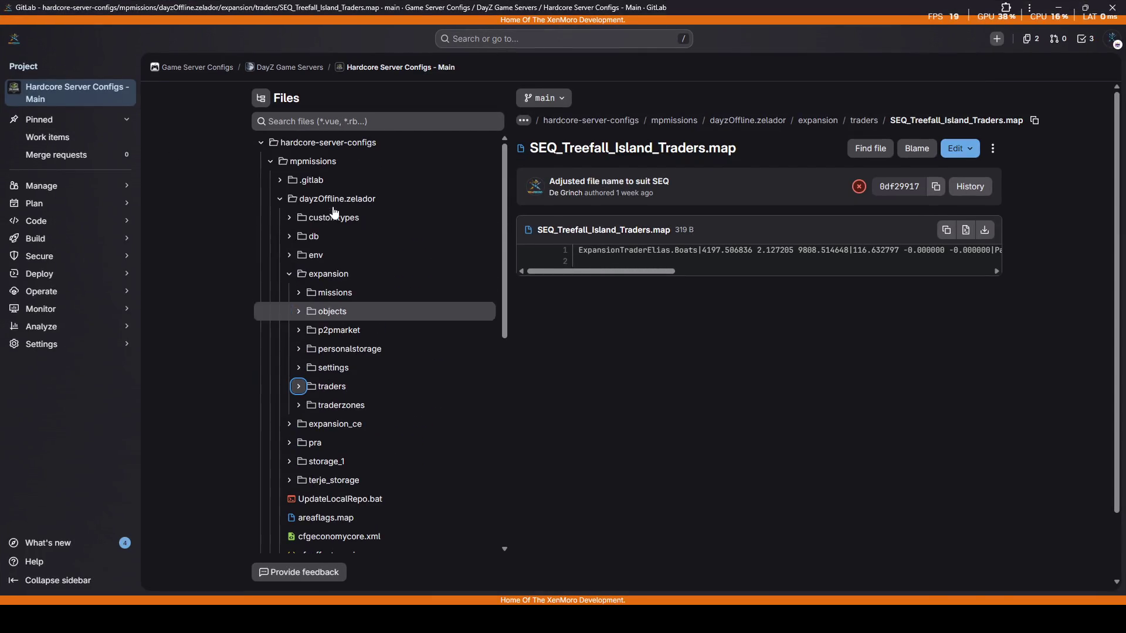
left_click(289, 236)
left_click(334, 328)
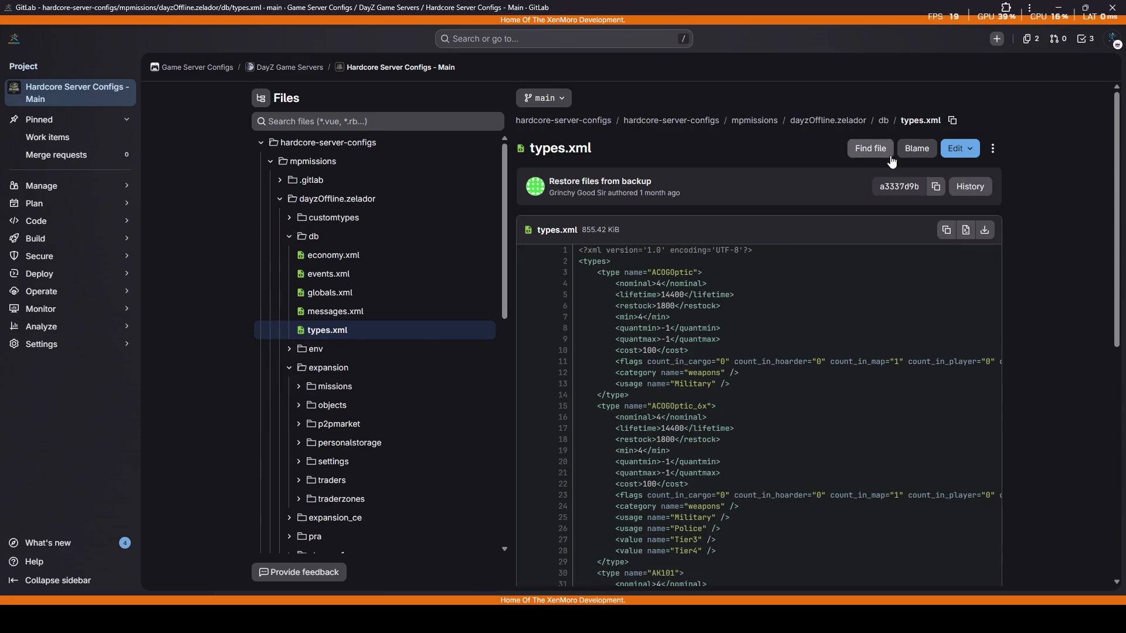
left_click(960, 149)
left_click(821, 183)
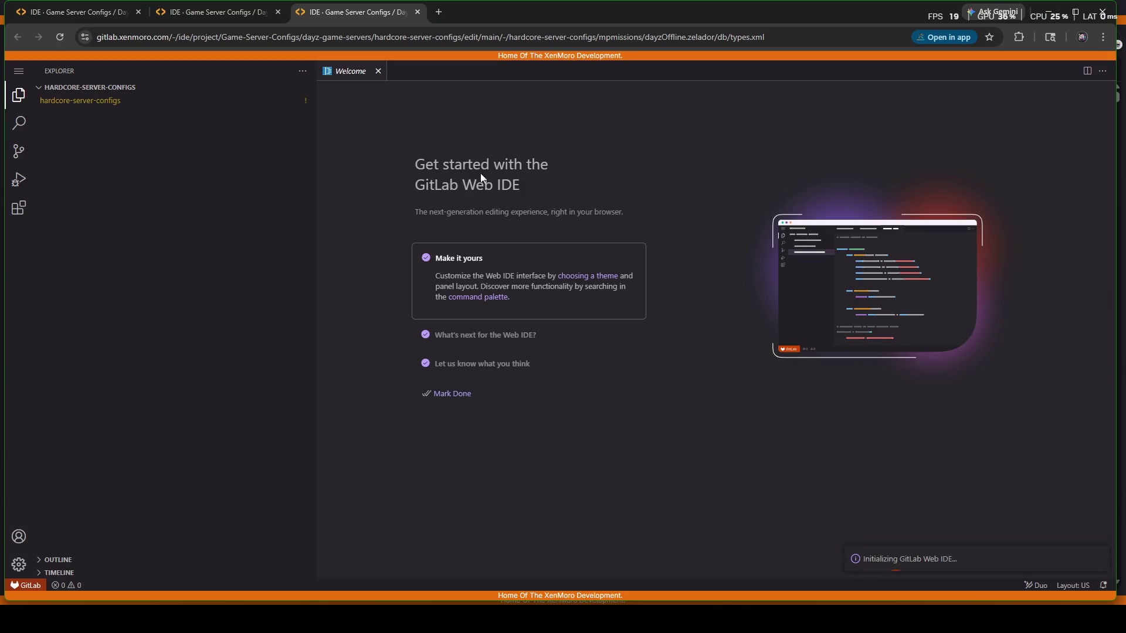
Step: Select all of types.xml and paste the scanned types list over it
scroll(619, 290, "down", 3)
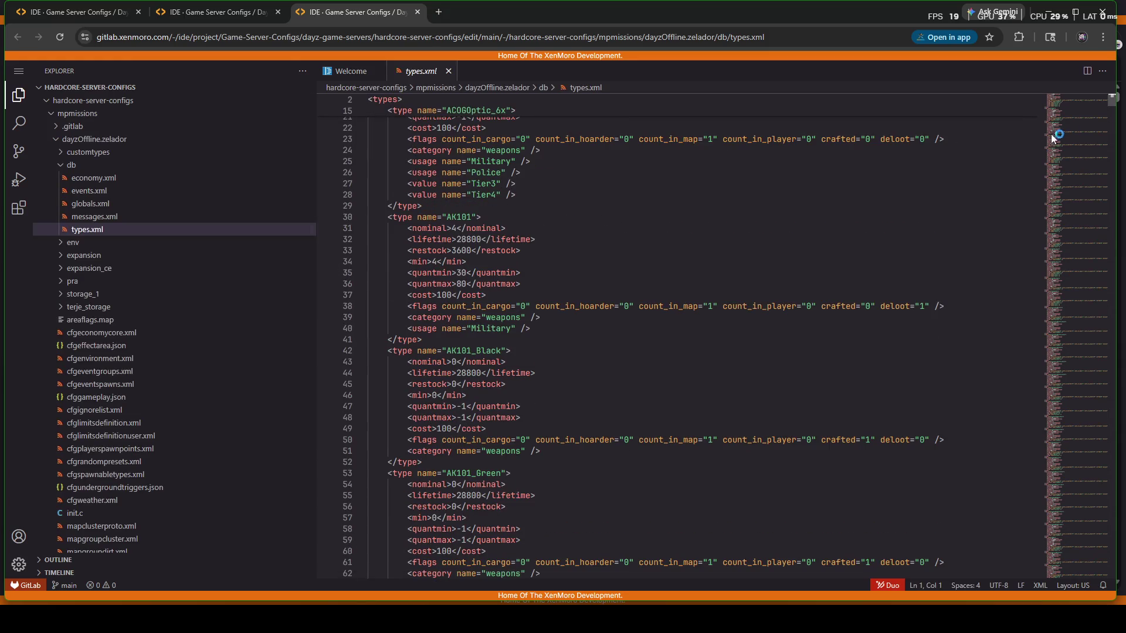
scroll(1111, 105, "down", 4)
left_click_drag(1111, 105, 1110, 572)
scroll(703, 381, "up", 4)
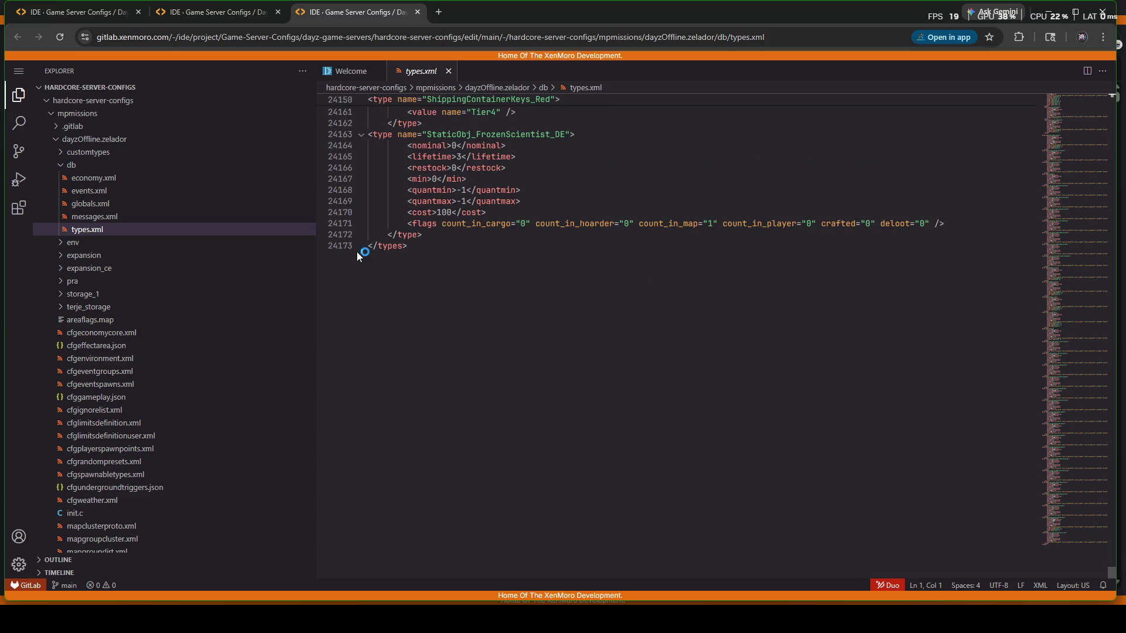
left_click(381, 267)
scroll(504, 308, "up", 3)
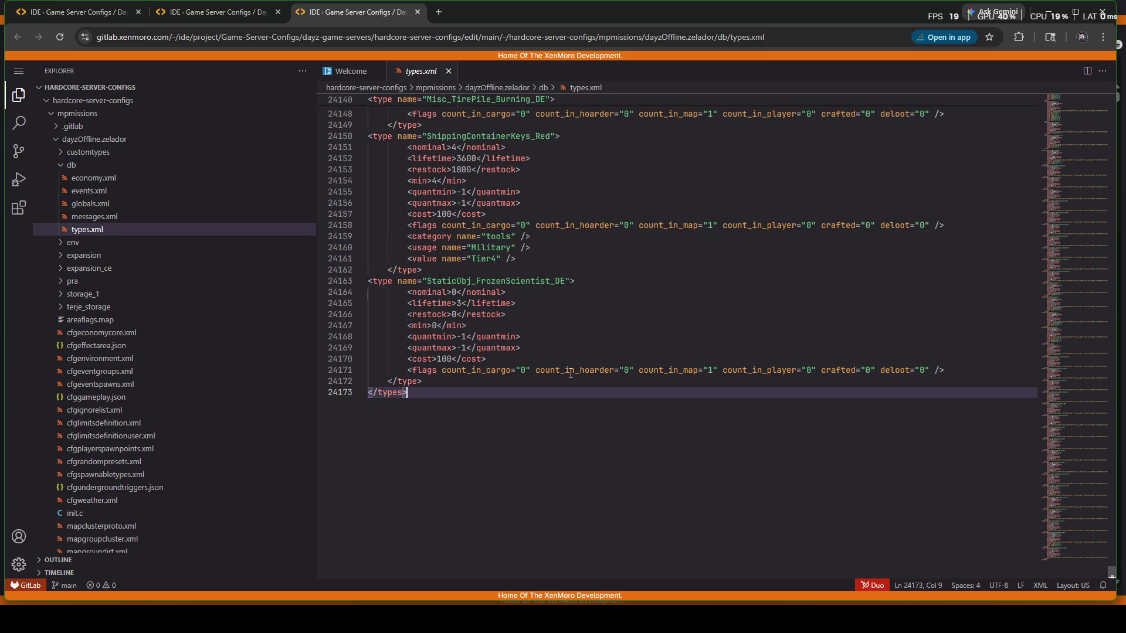
key("ctrl+a")
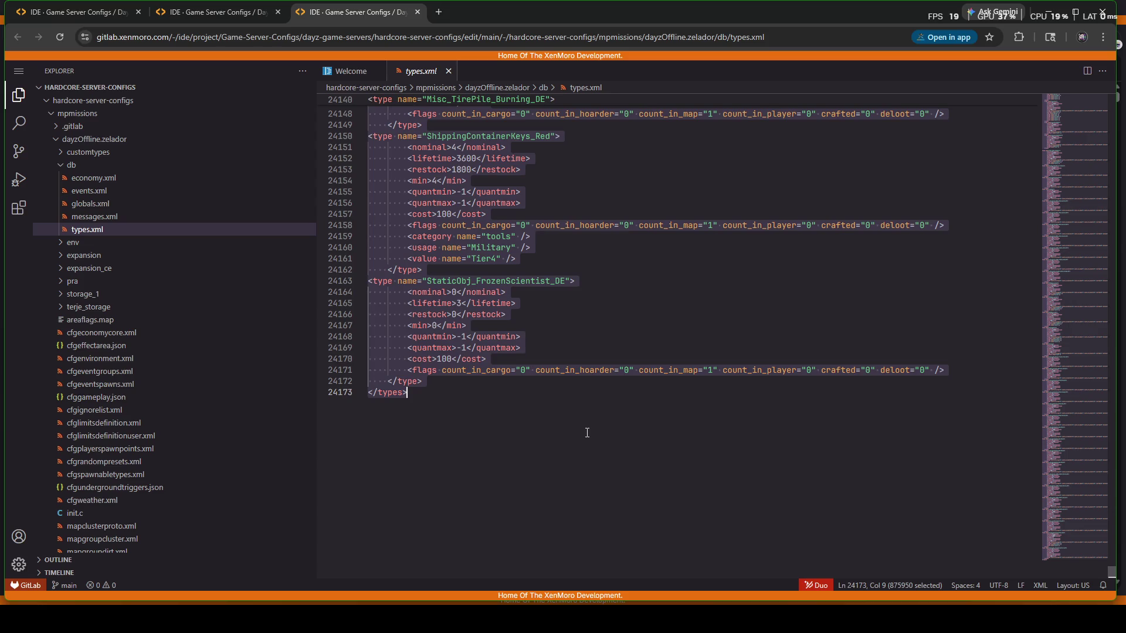
key("ctrl+v")
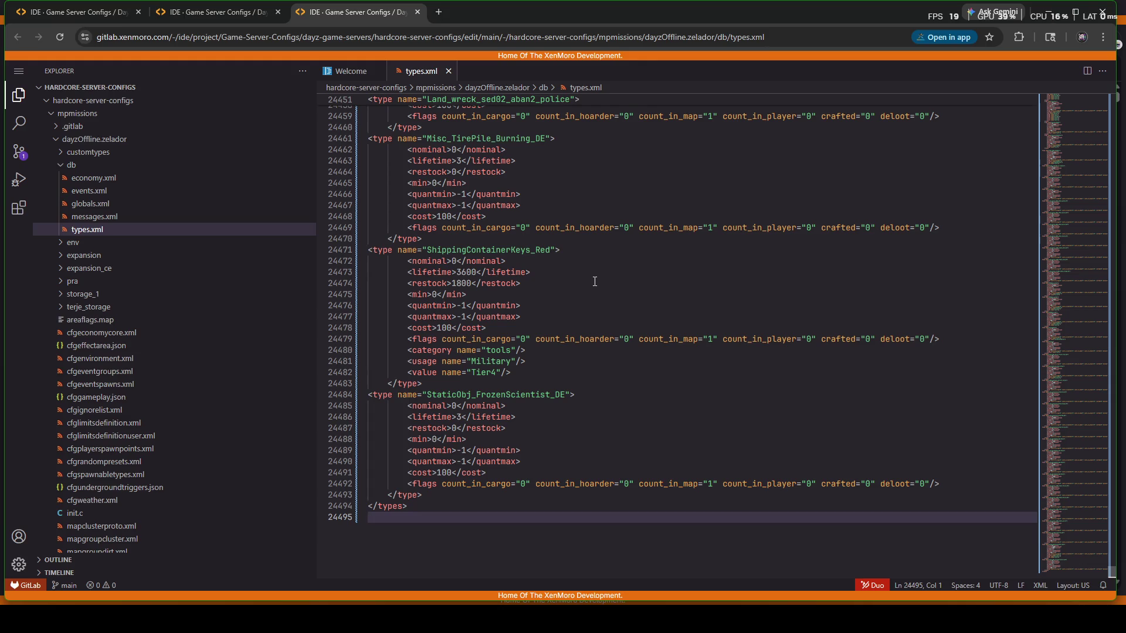
left_click(730, 369)
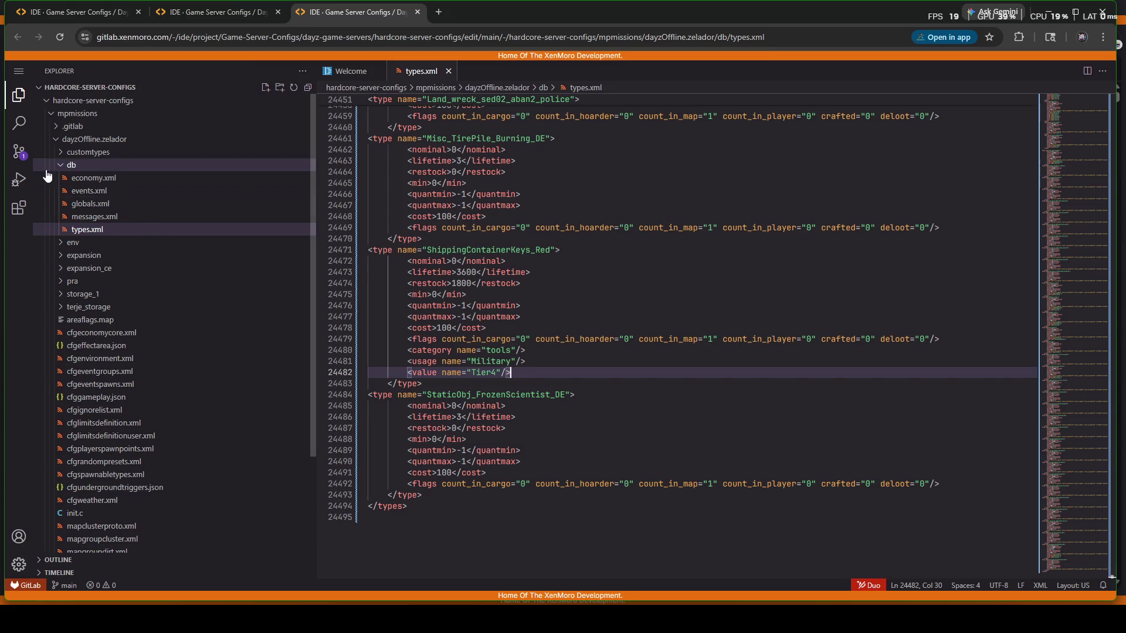
Step: Commit and push the types.xml change to main, then minimize the browser
left_click(19, 151)
left_click(234, 113)
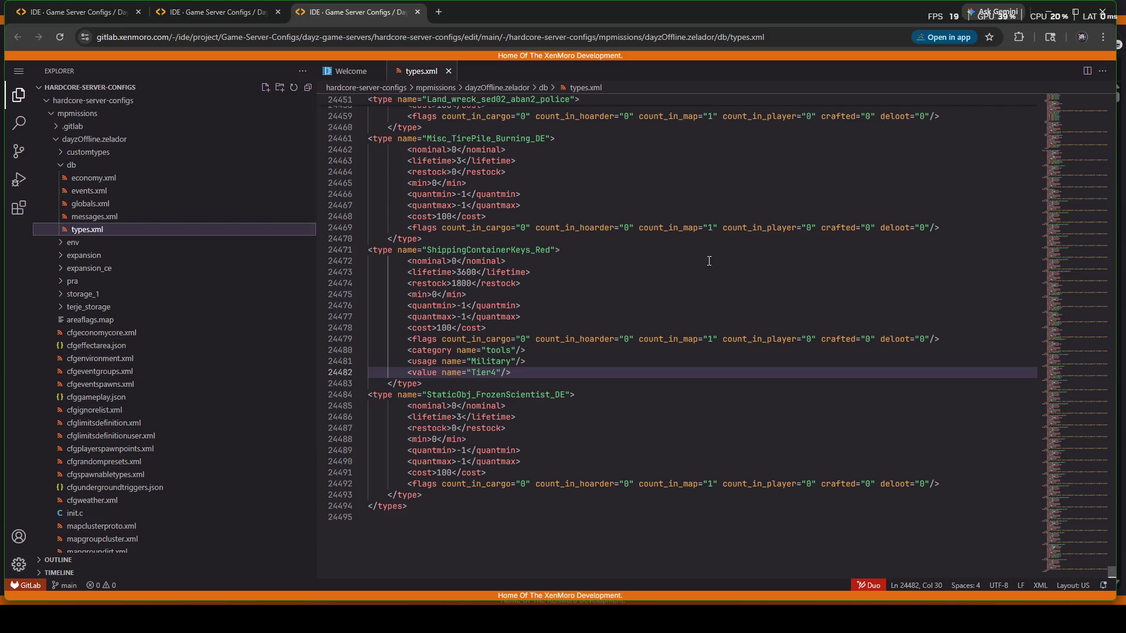
left_click(1051, 17)
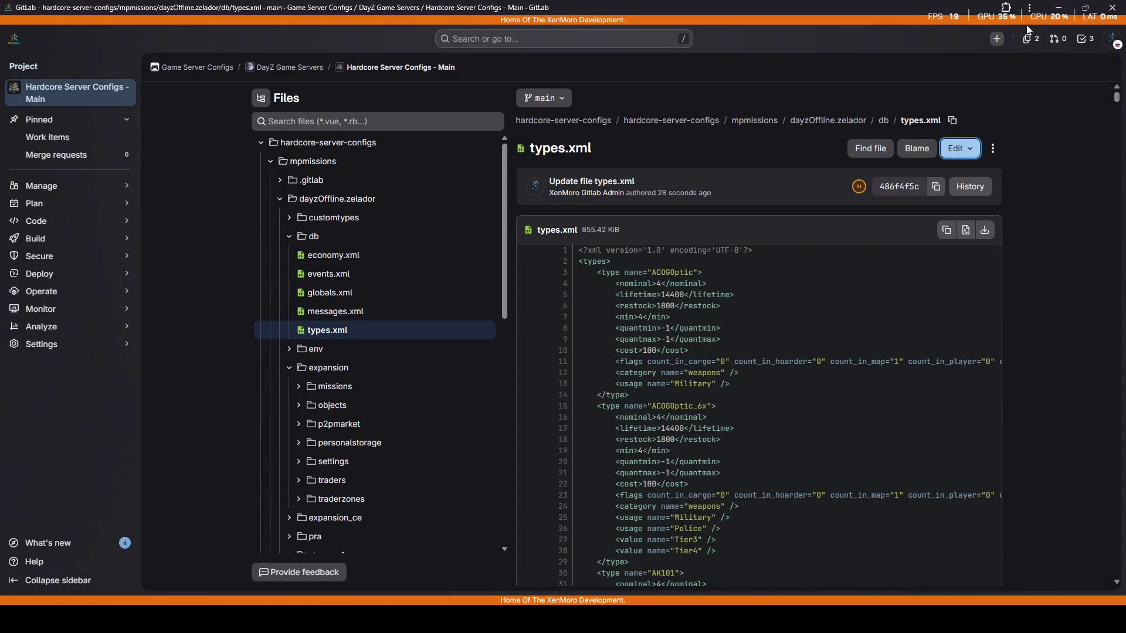
Step: Minimize the GitLab and File Explorer windows and bring the DayZ menu back
left_click(1055, 8)
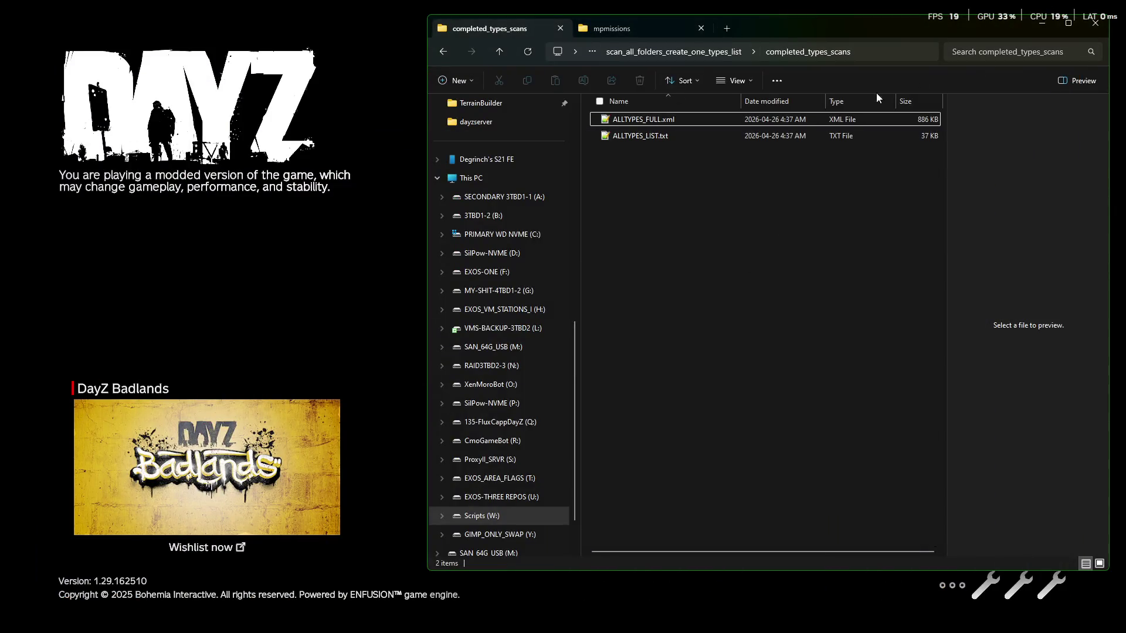
left_click(1035, 25)
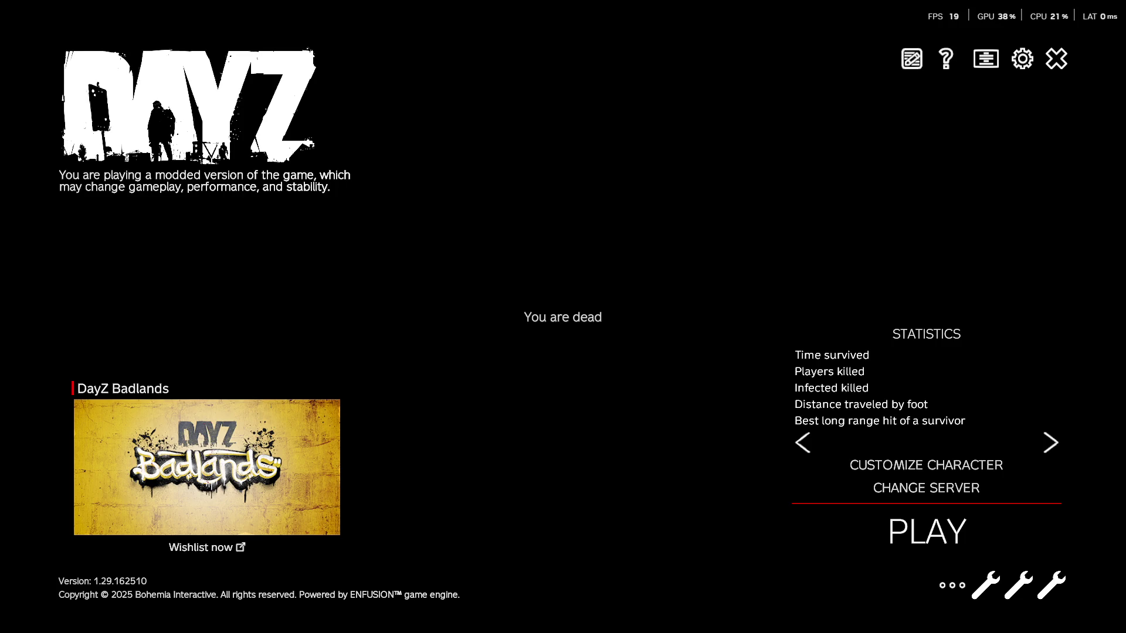
key("super+d")
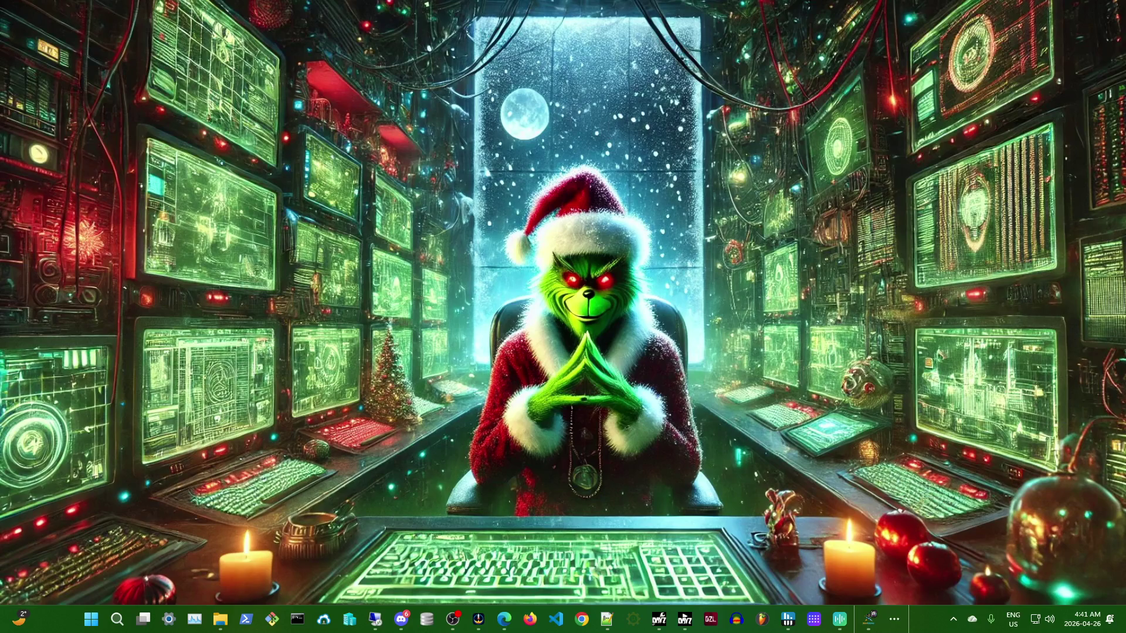
key("super+d")
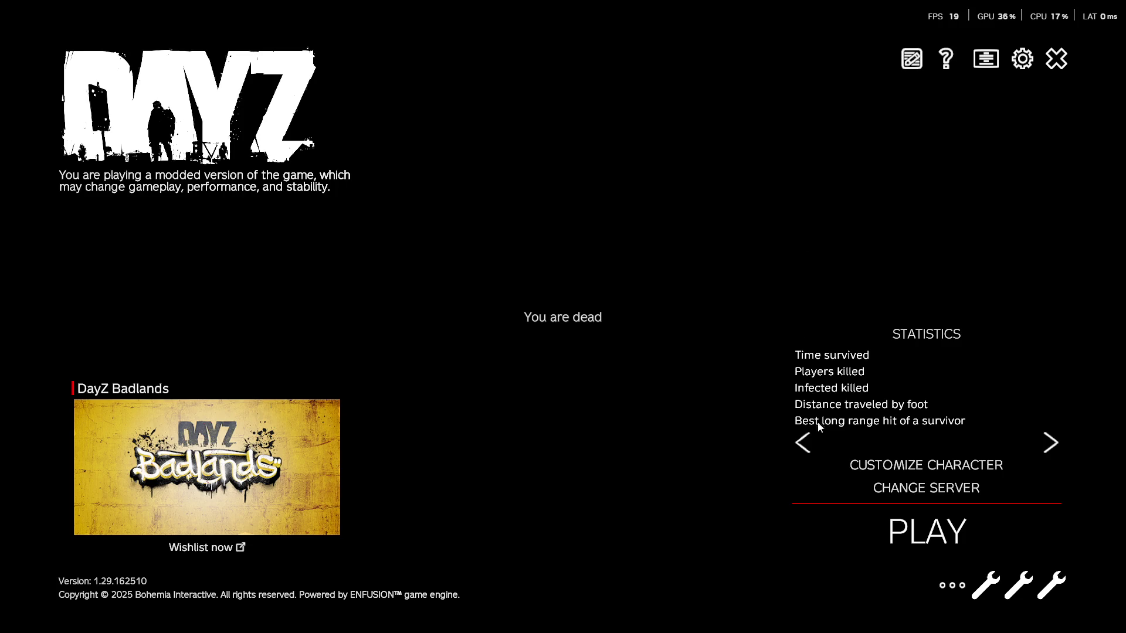
Step: Refresh the Favorites server list and select the [EU] Zelador - HardCore server to view its details
left_click(928, 488)
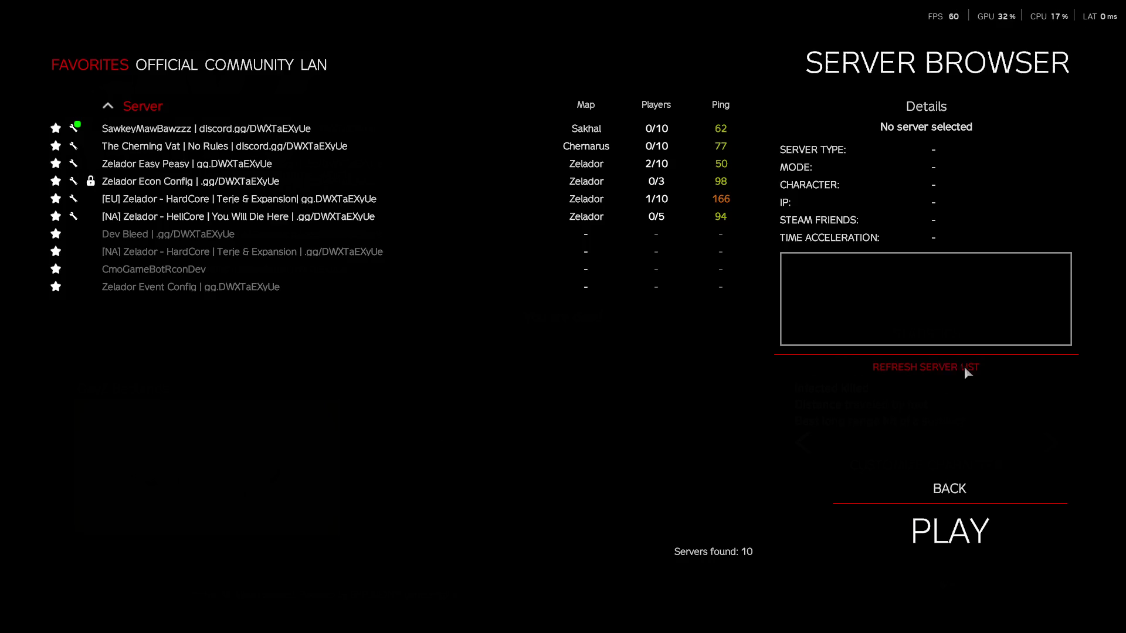
left_click(939, 367)
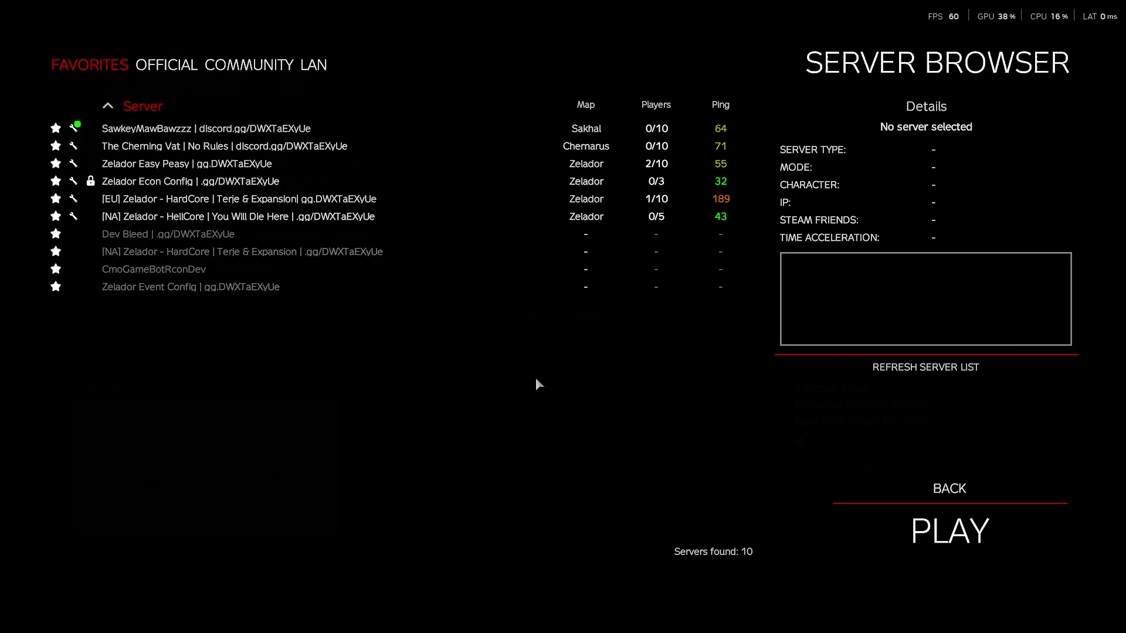
left_click(588, 202)
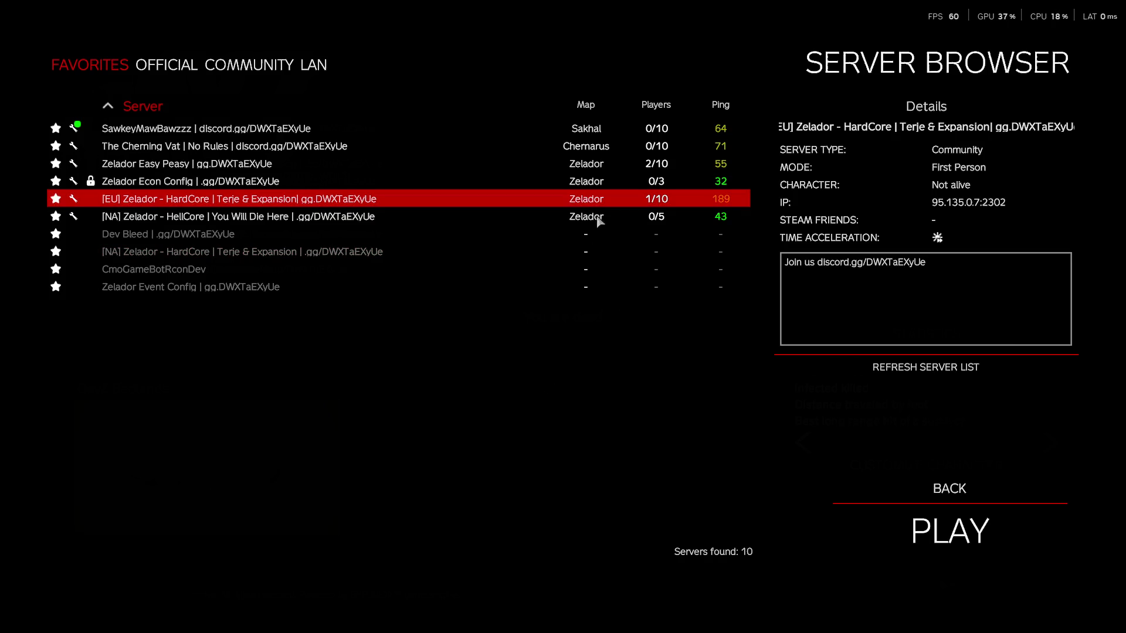
Step: Attempt to join [EU] Zelador - HardCore, dismiss the missing-mod kick warning, and confirm exiting DayZ
double_click(355, 200)
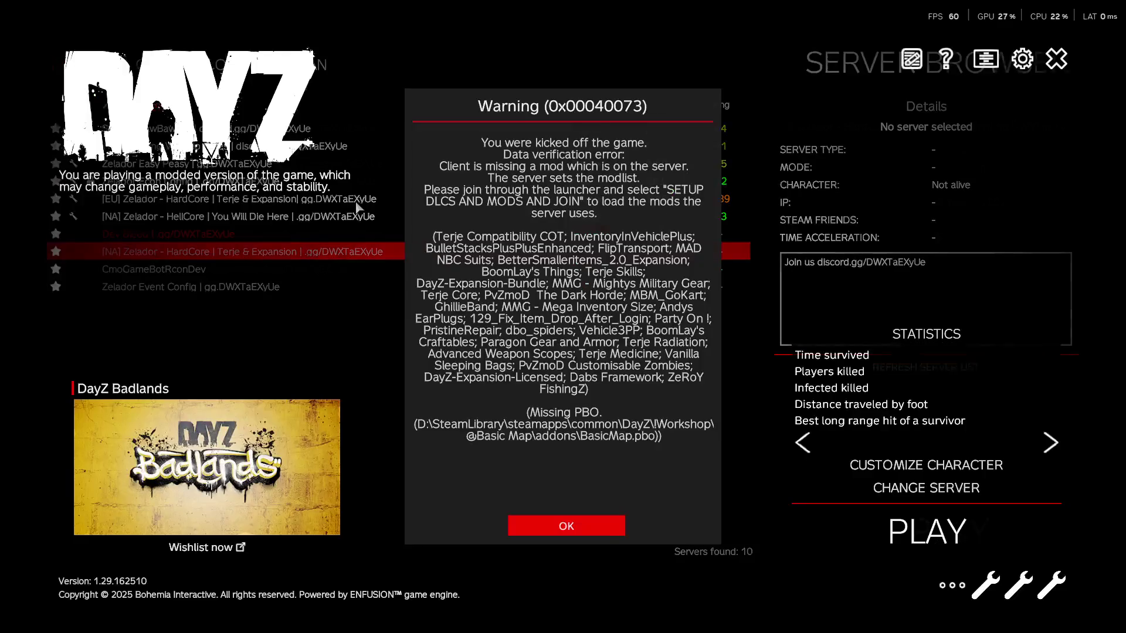
left_click(559, 528)
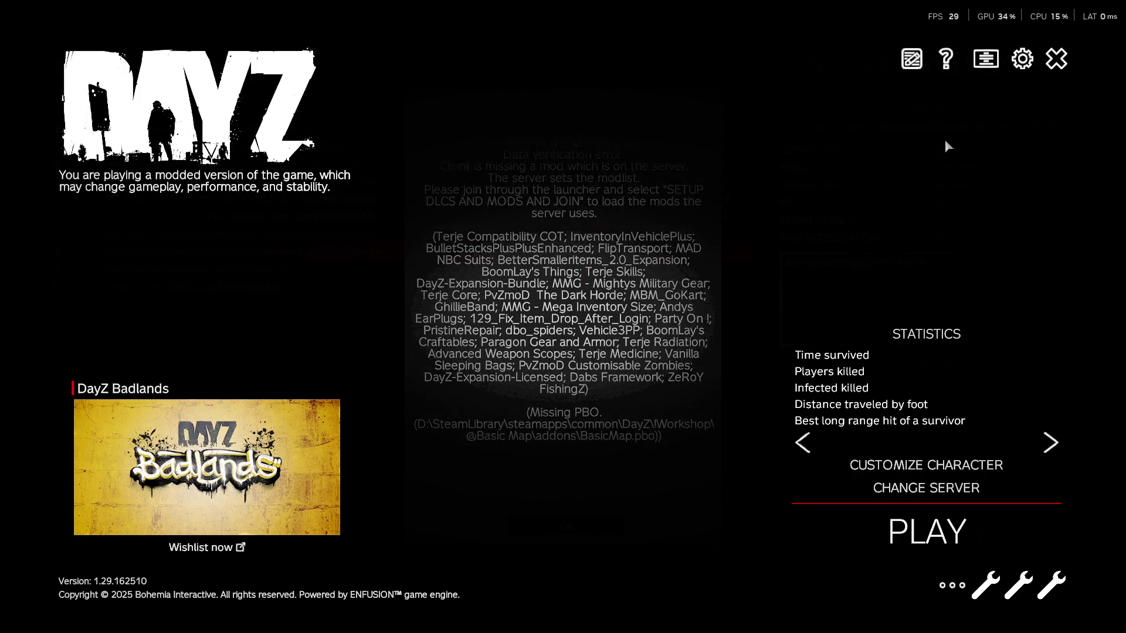
left_click(1059, 59)
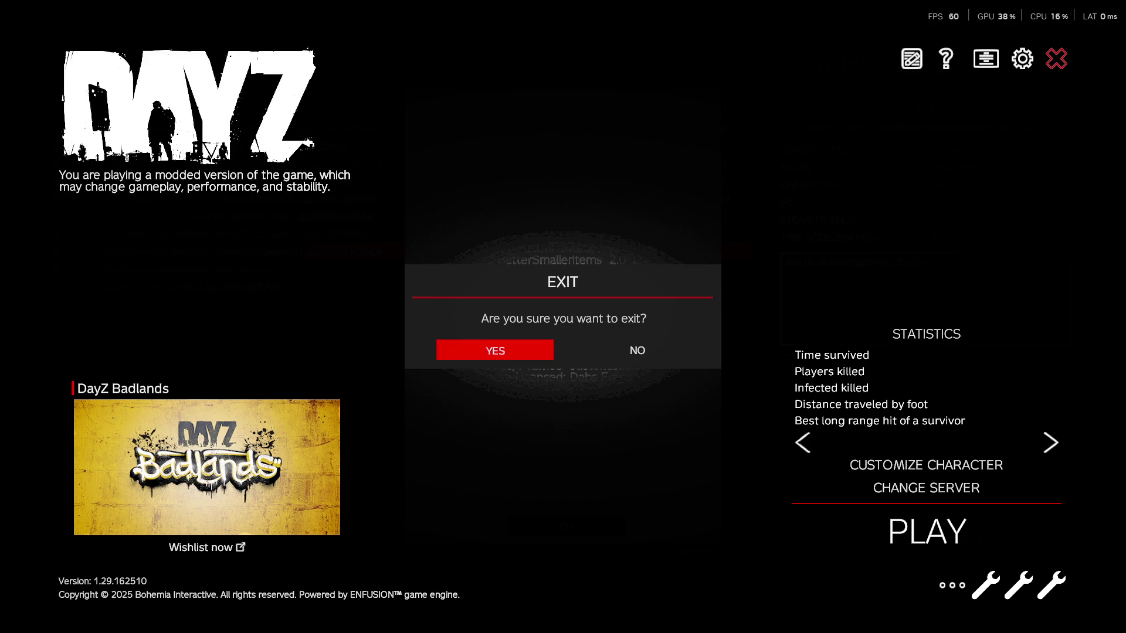
left_click(494, 350)
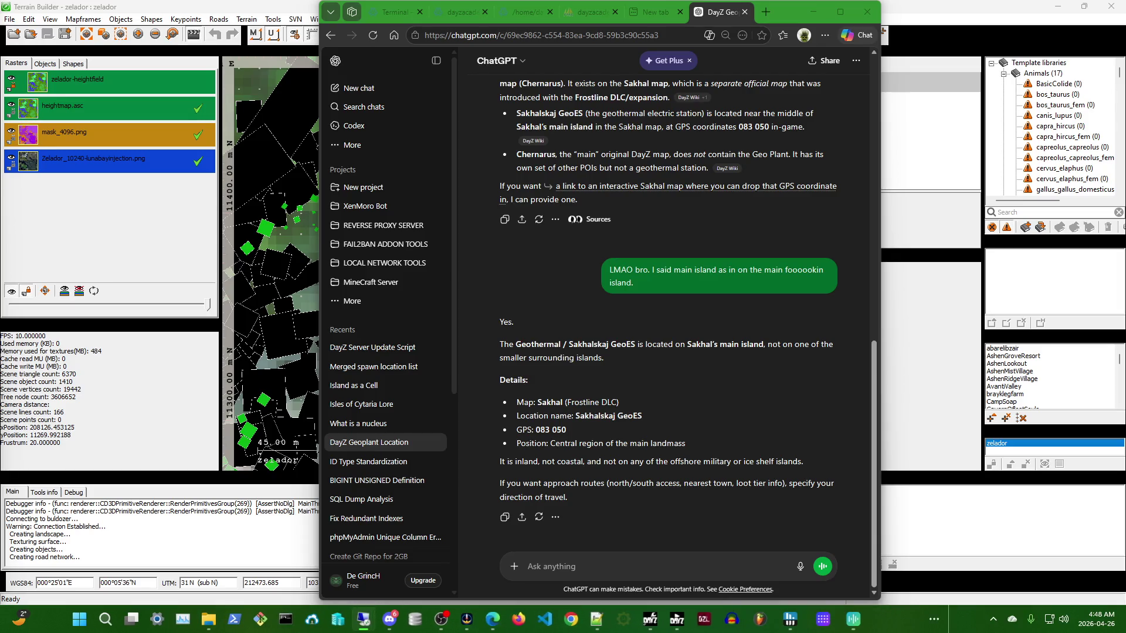